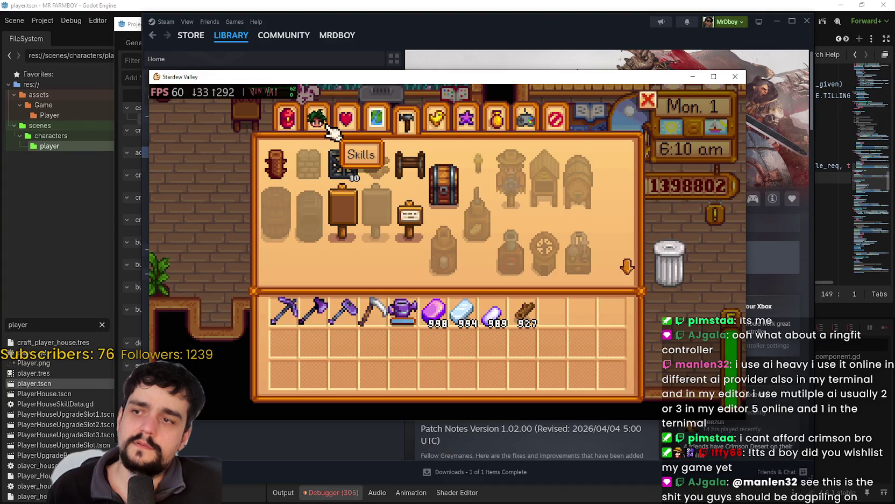
key(bracketright)
key(bracketright)
key(bracketright)
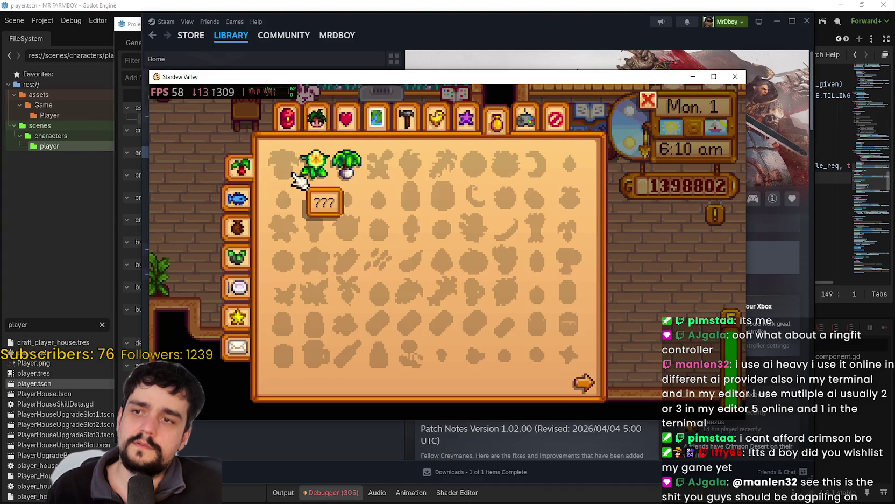
Cycle the Stardew game menu pages forward and back with the bracket keys, then close it
click(565, 127)
key(bracketleft)
key(bracketleft)
key(bracketleft)
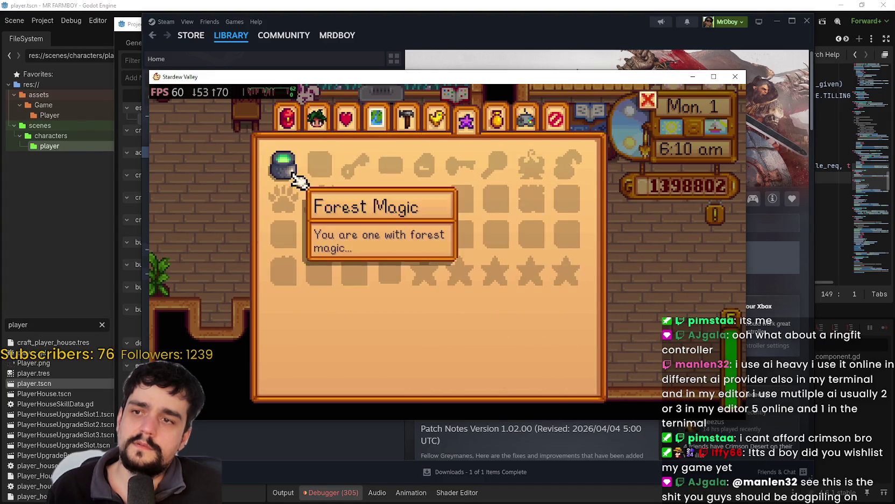
key(bracketright)
key(bracketright)
key(bracketright)
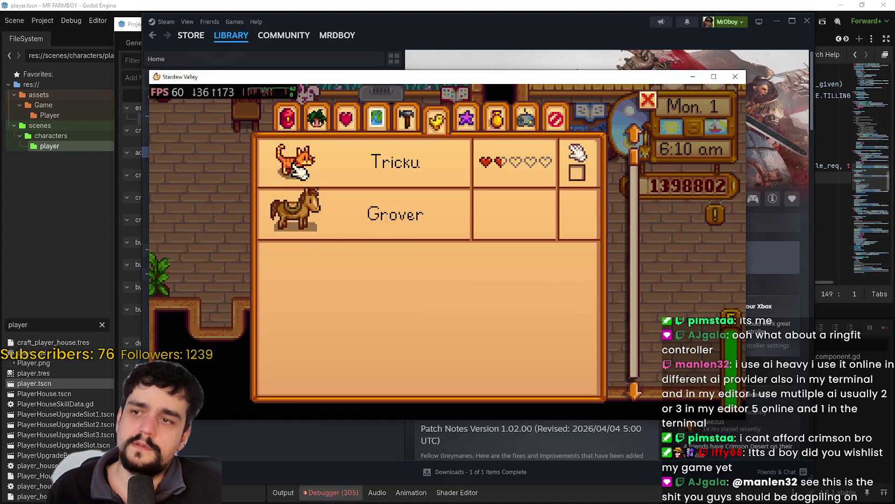
key(bracketright)
key(bracketleft)
key(bracketleft)
key(bracketleft)
key(bracketleft)
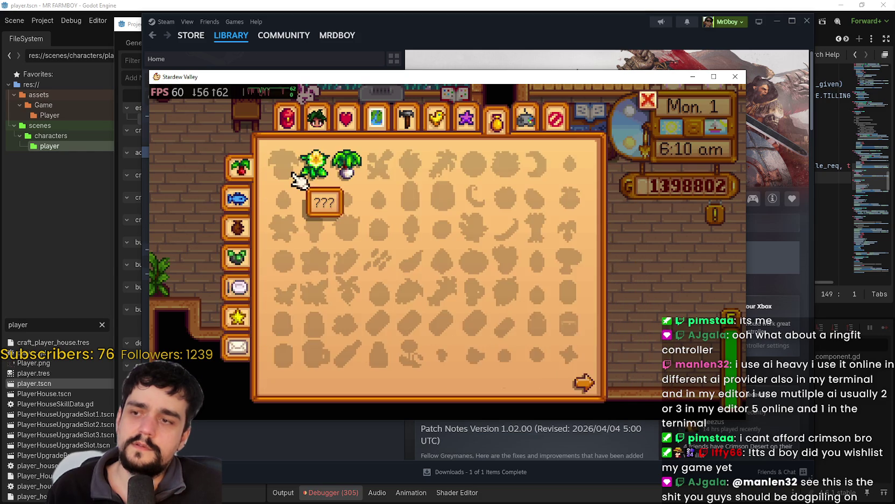
key(bracketleft)
key(bracketleft)
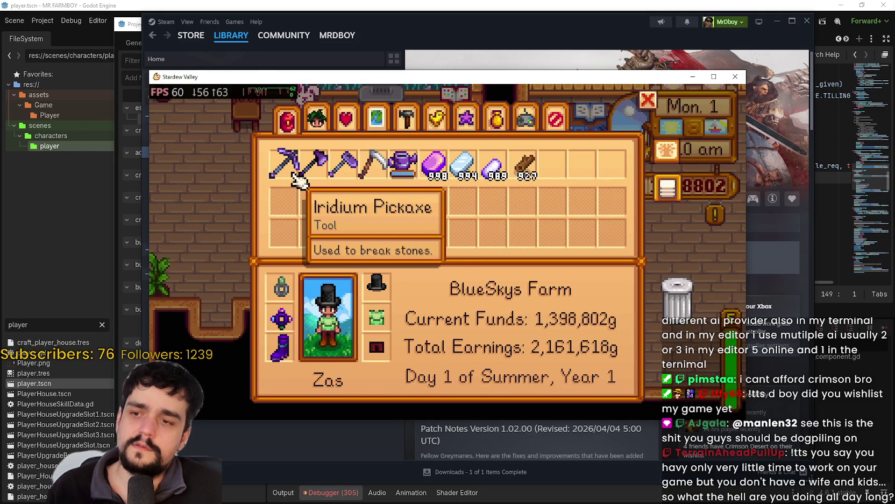
key(Escape)
Repeatedly toggle the crafting menu with E and Escape, swinging the pickaxe once
key(e)
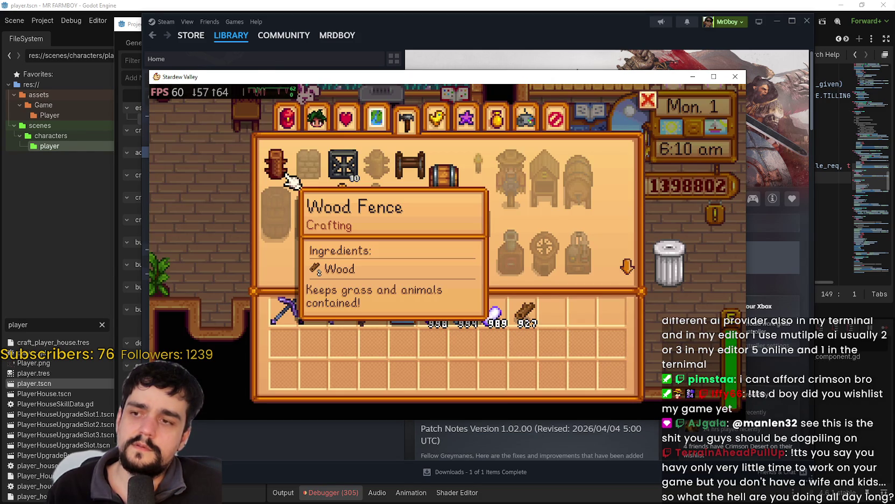
key(Escape)
key(e)
key(Escape)
click(291, 171)
key(e)
key(Escape)
key(e)
key(Escape)
key(e)
key(Escape)
key(e)
key(Escape)
key(e)
key(Escape)
key(e)
key(Escape)
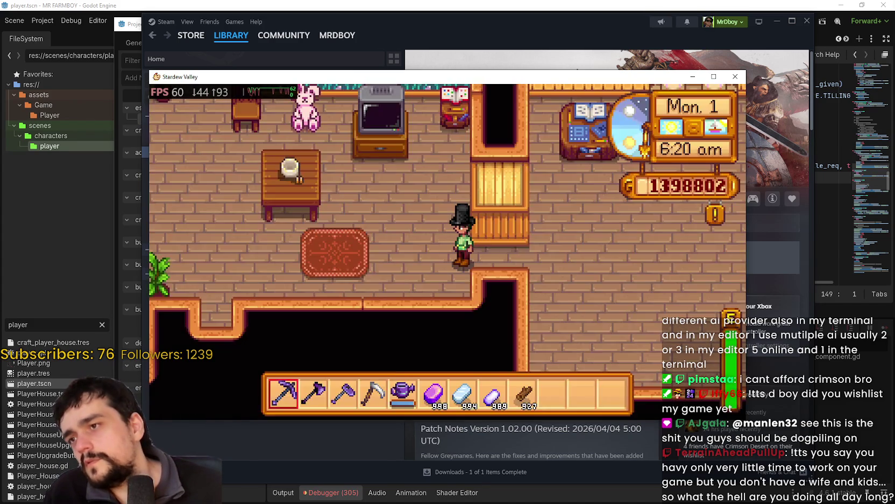
Test opening and closing the inventory and crafting pages several more times
key(e)
key(Escape)
key(e)
key(Escape)
key(e)
key(Escape)
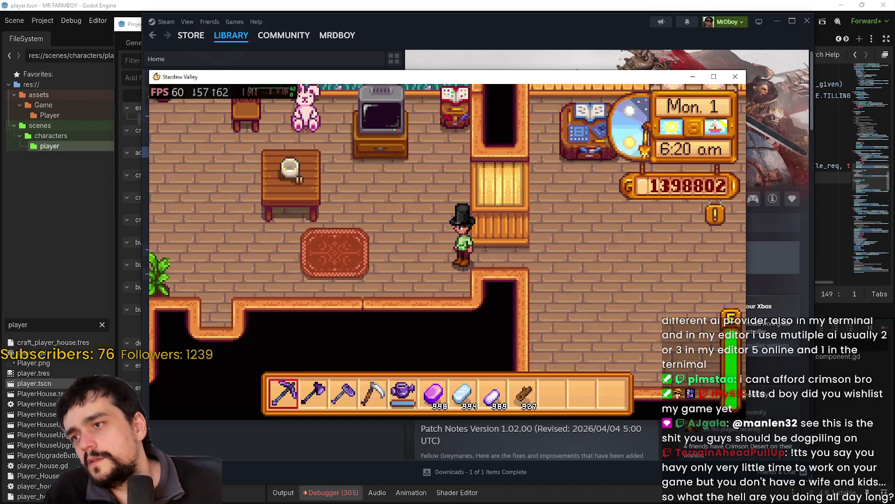
key(e)
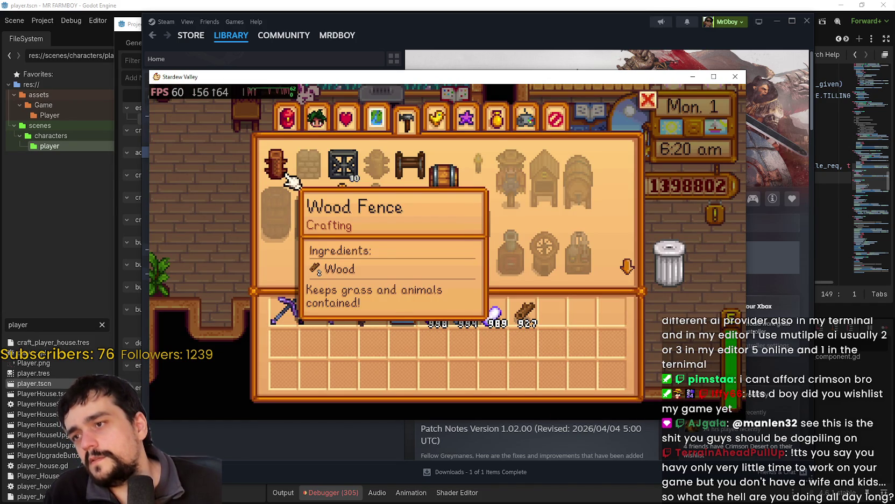
key(Escape)
key(e)
key(Escape)
key(e)
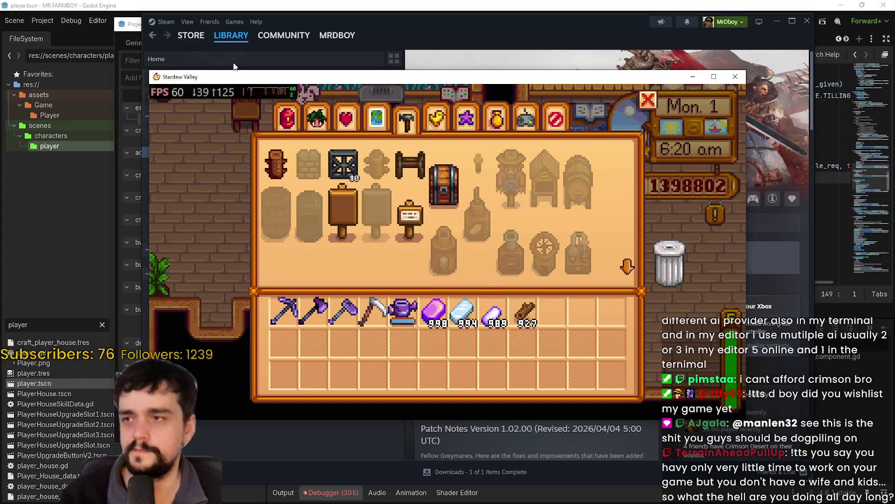
In the Input Map, add Joypad Button 3 as a craft_menu binding
click(185, 5)
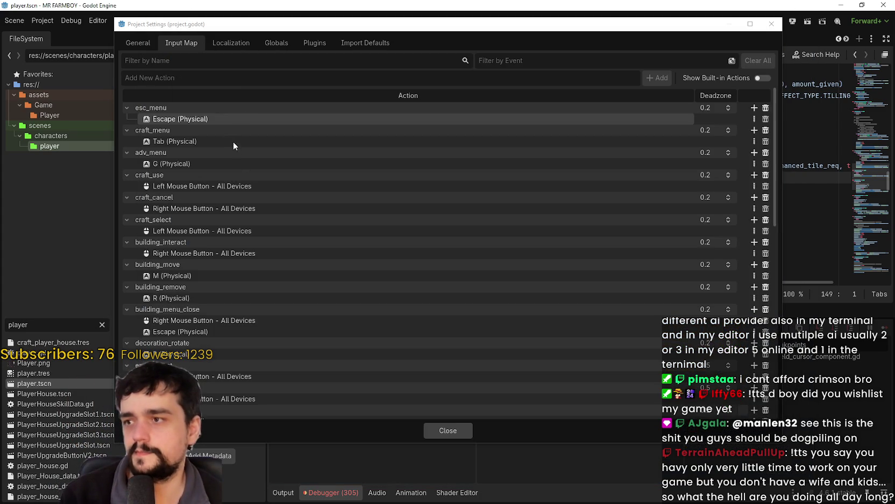
click(237, 141)
click(753, 130)
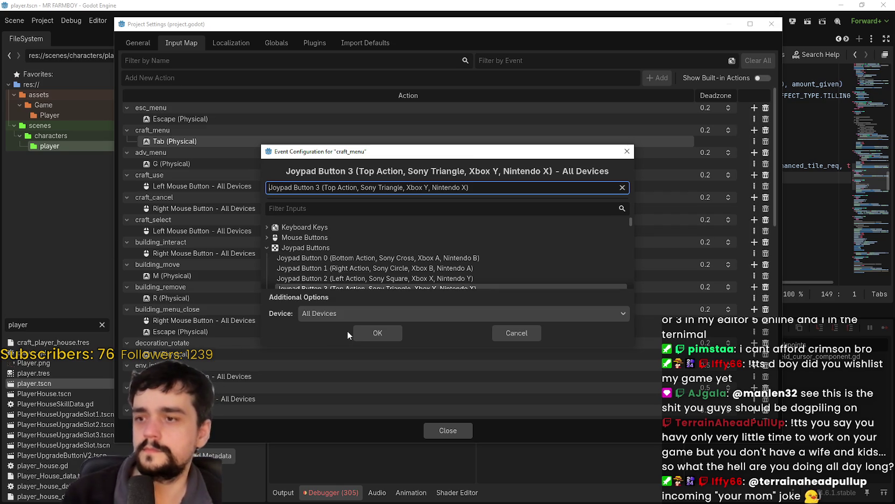
click(365, 332)
Add Joypad Button 4 to adv_menu as an extra binding, keeping the G key
click(754, 174)
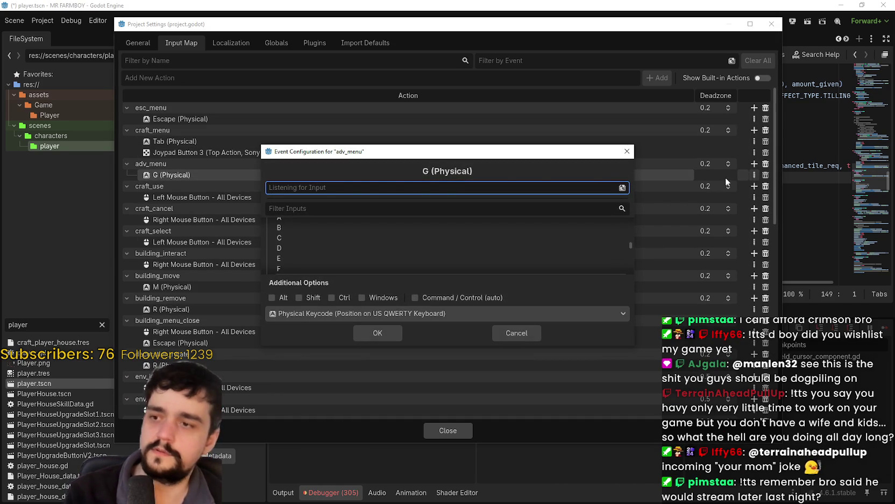
click(379, 333)
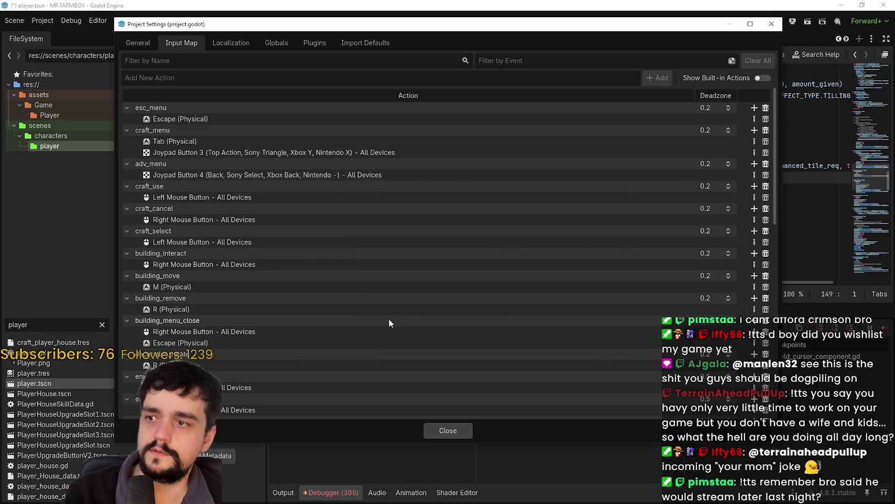
key(ctrl+z)
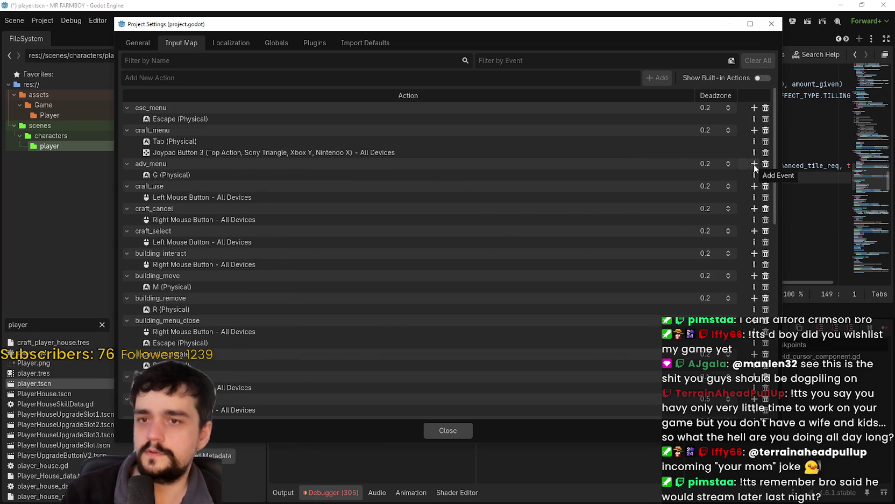
click(755, 164)
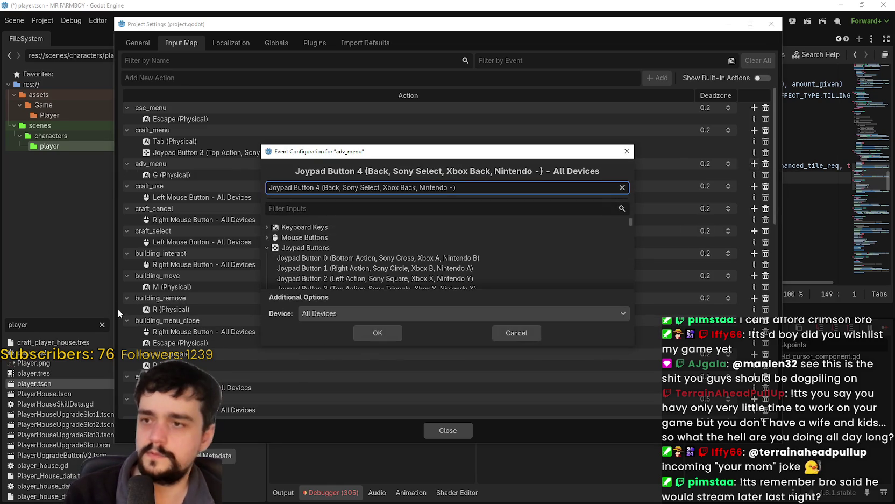
click(389, 329)
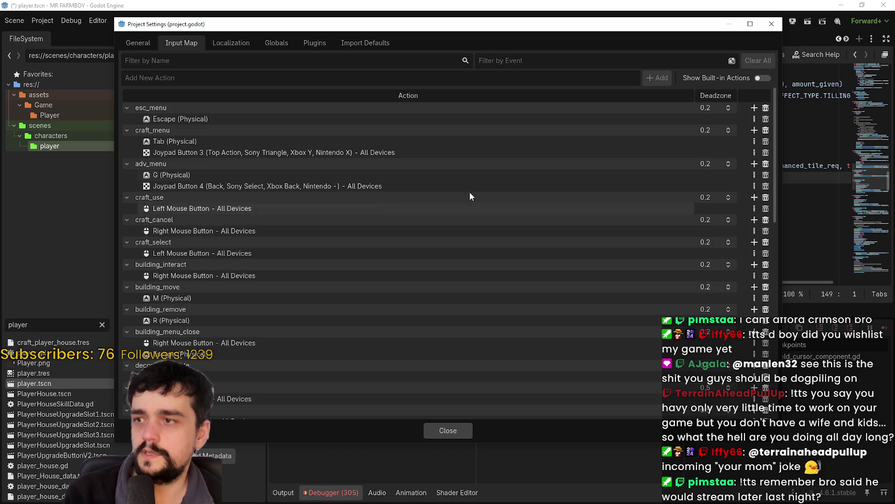
Add Joypad Button 6 as the esc_menu binding
click(754, 108)
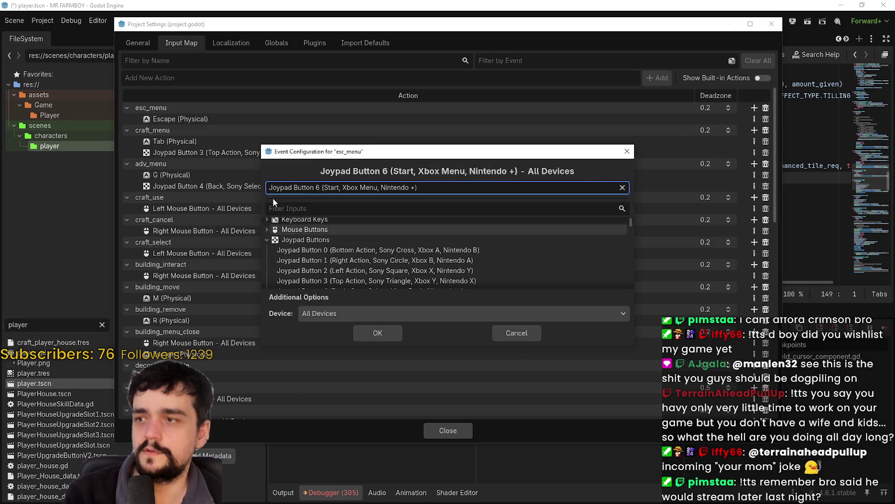
click(387, 334)
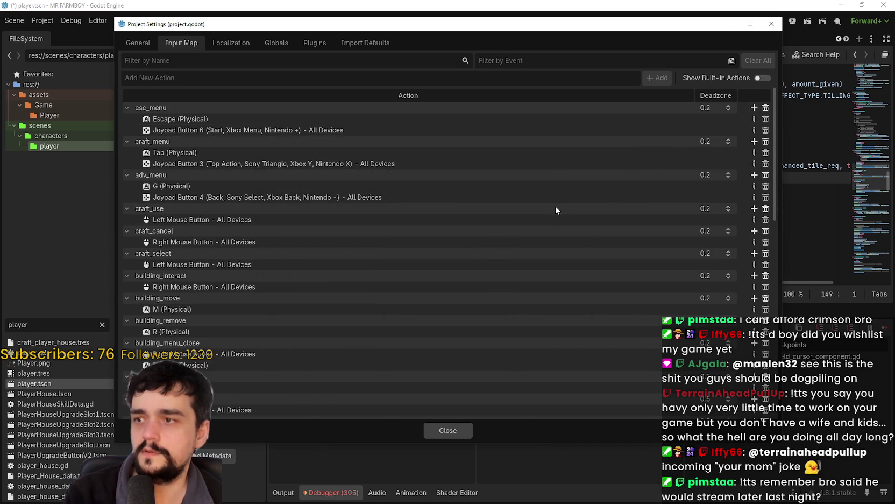
scroll(349, 303, down, 2)
scroll(349, 303, up, 2)
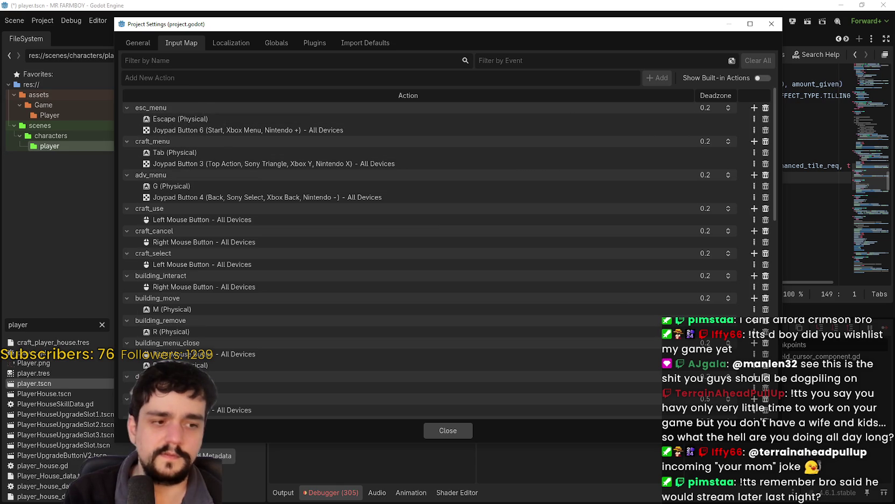
key(alt+Tab)
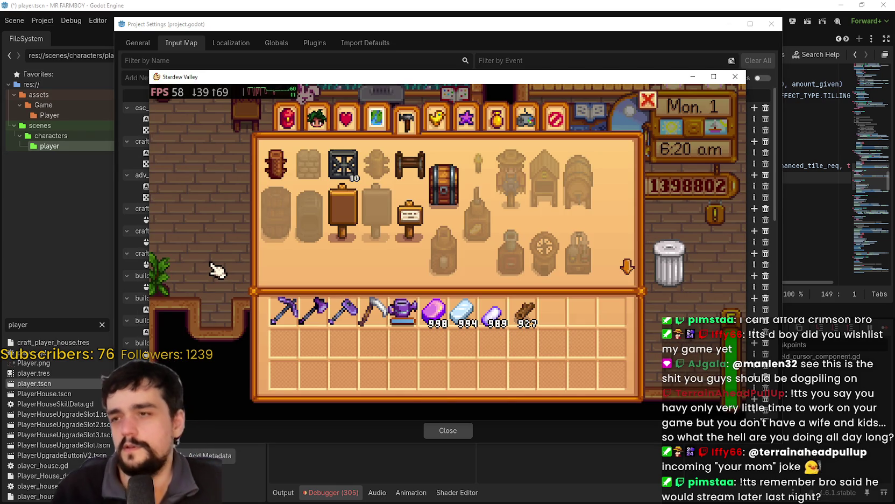
Toggle the Stardew inventory and crafting menus open and shut several times
key(Escape)
key(a)
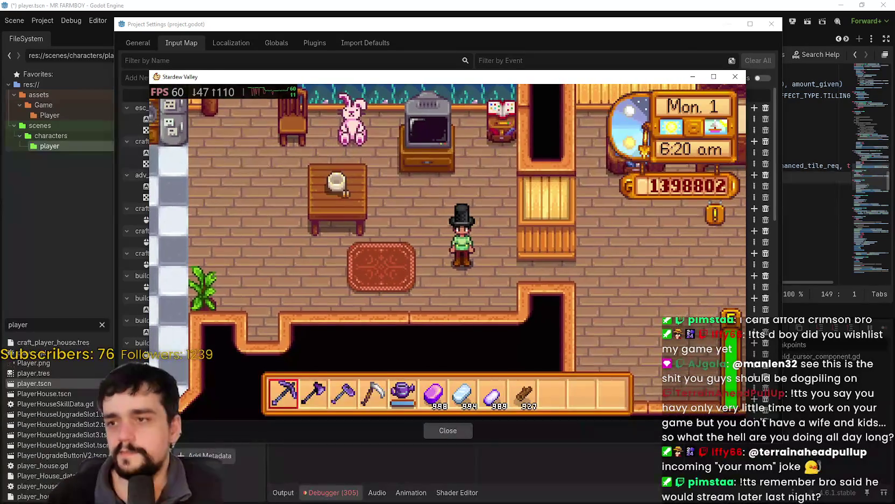
key(e)
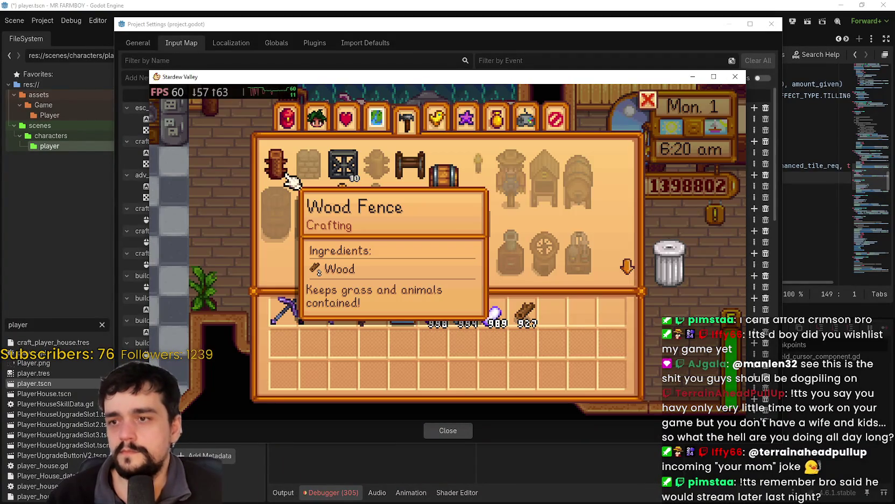
key(Escape)
key(e)
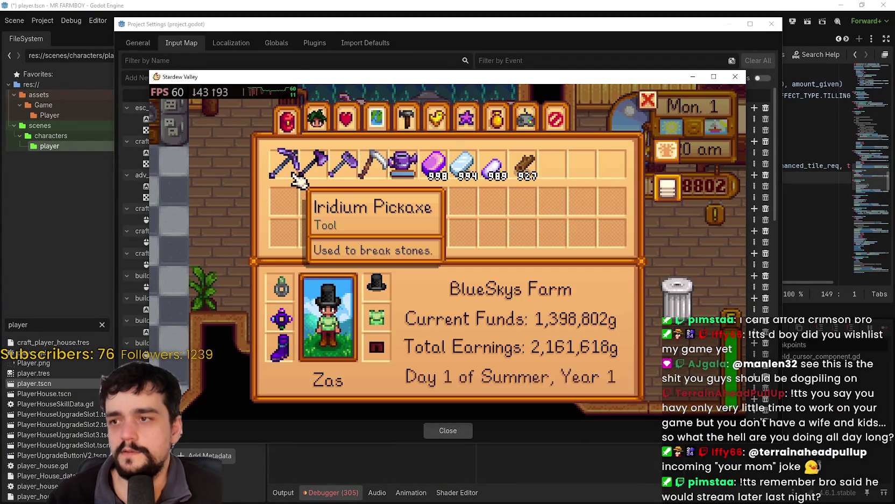
key(Escape)
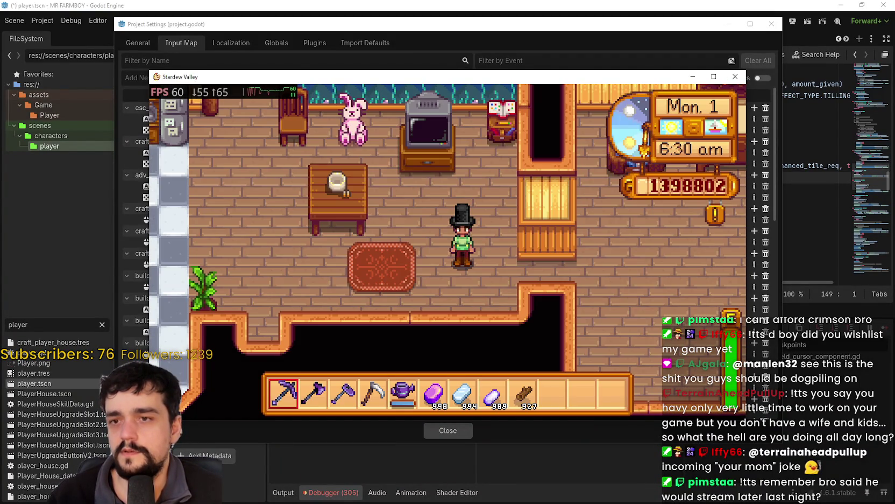
key(e)
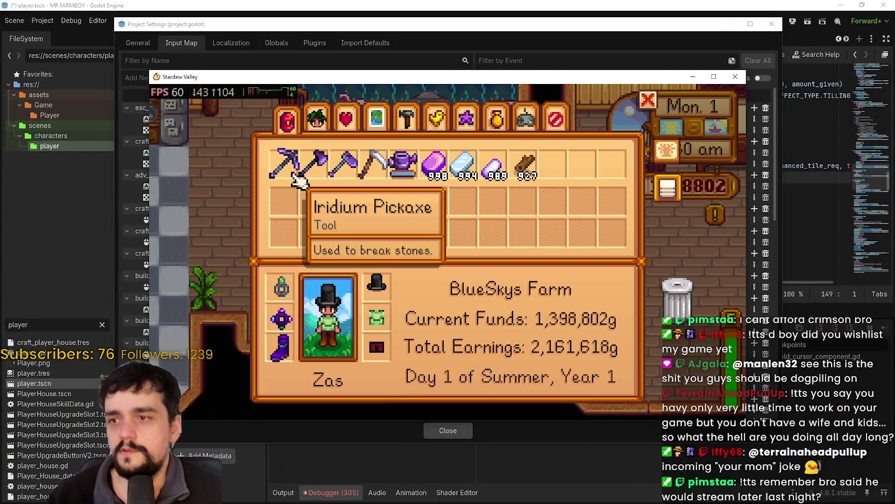
key(Escape)
key(e)
key(Escape)
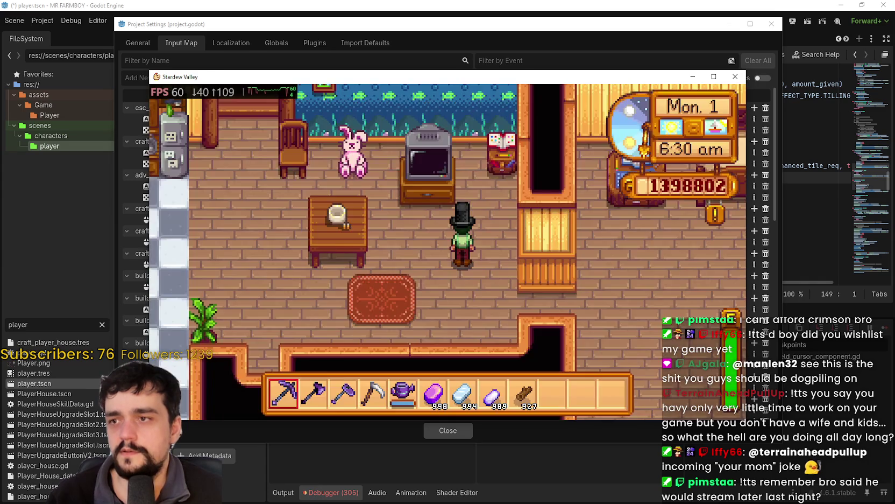
key(e)
key(Escape)
key(e)
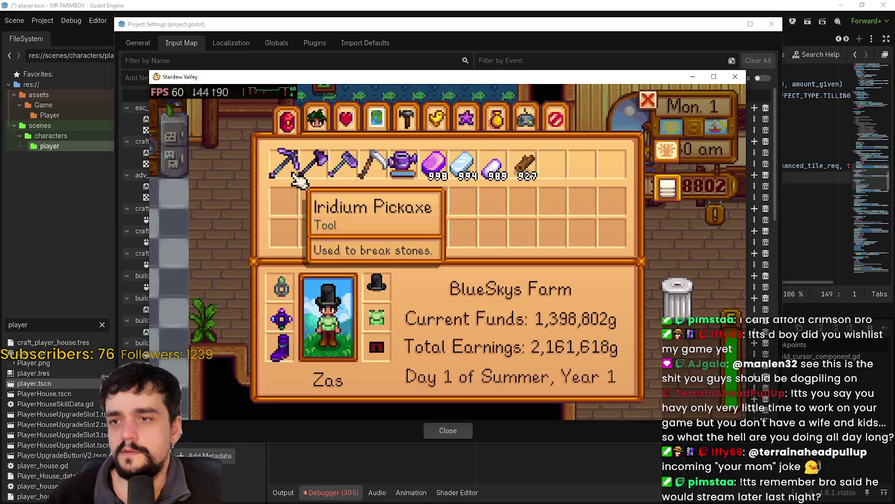
key(Escape)
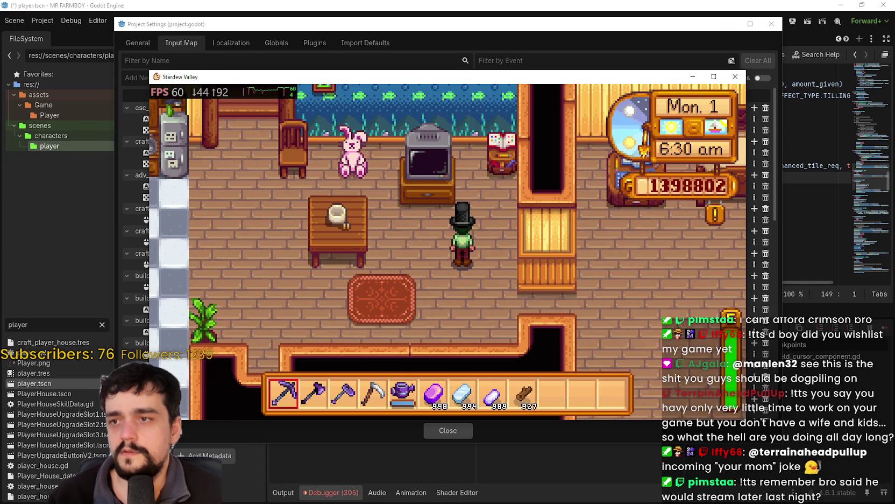
Browse the inventory, journal, skills and social pages, then view and close the world map
key(e)
key(f)
key(Escape)
key(e)
key(Right)
key(Right)
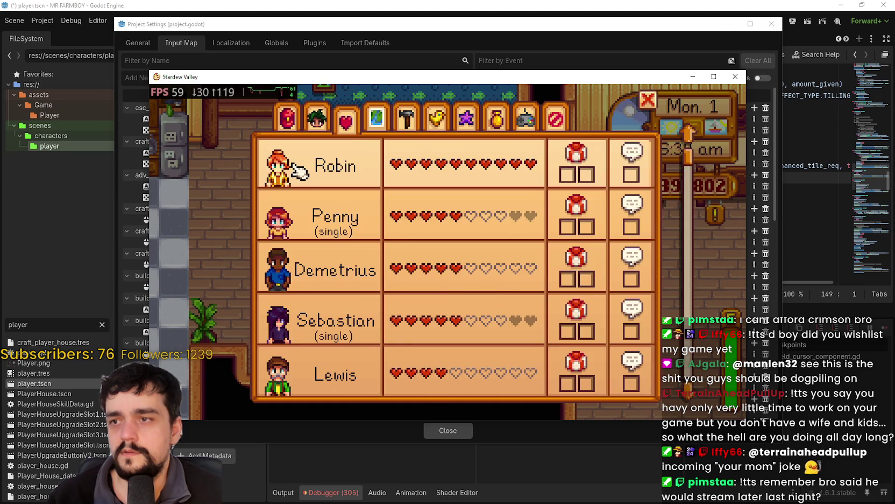
key(m)
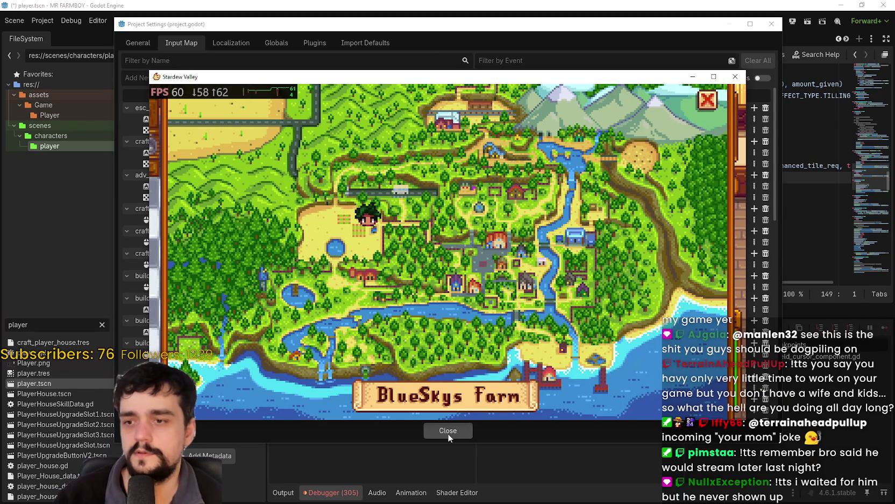
click(709, 101)
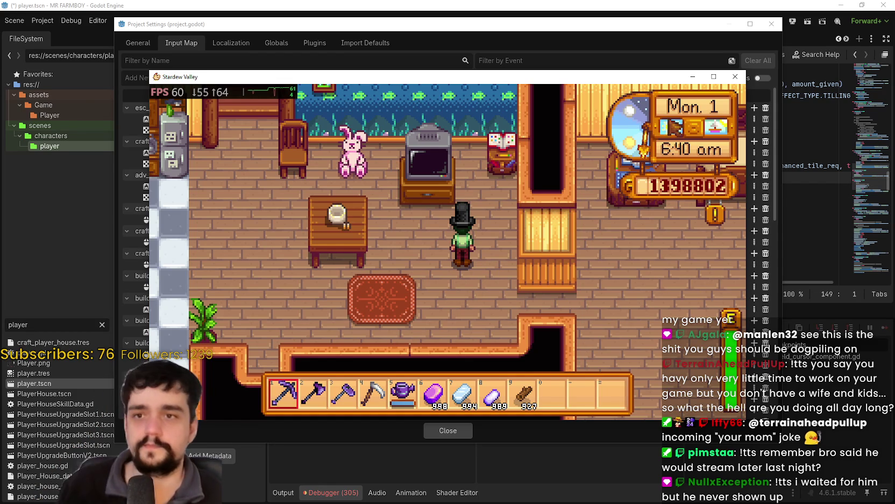
Check the inventory and farm funds, minimise Stardew Valley and close Godot's Project Settings
key(e)
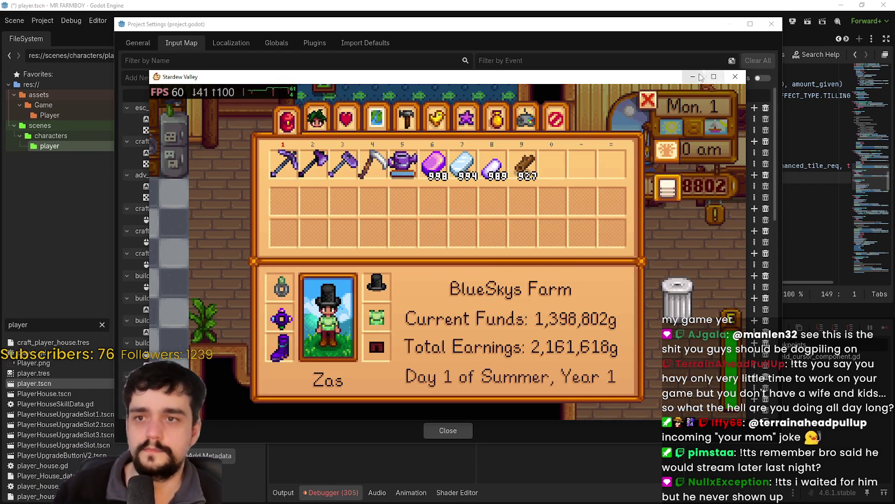
click(693, 77)
click(446, 431)
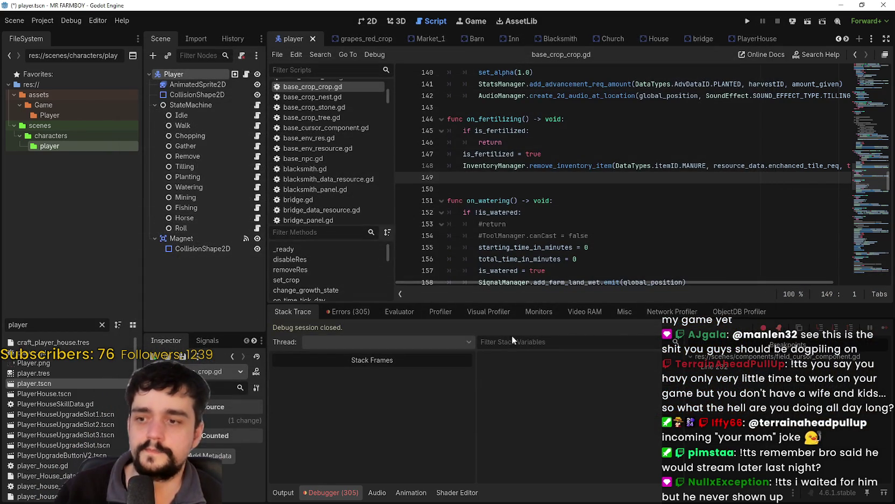
Save the scene with Ctrl+S and run the Mr Farmboy project
key(ctrl+s)
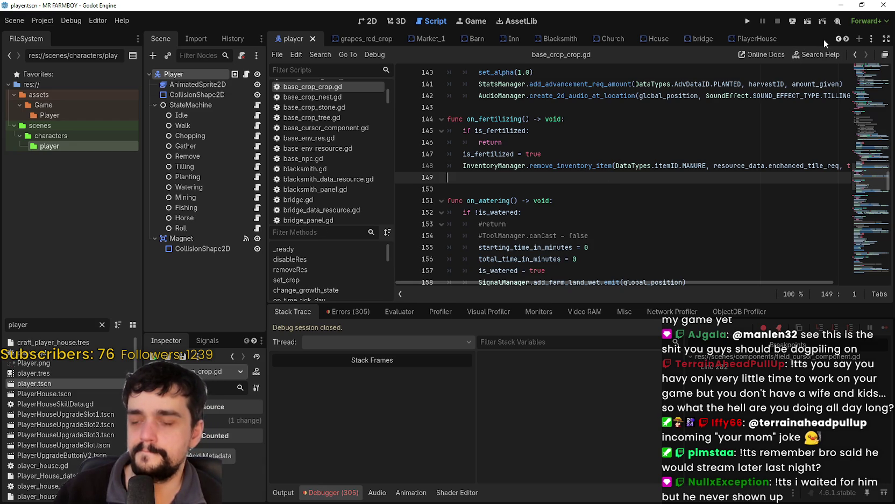
click(746, 22)
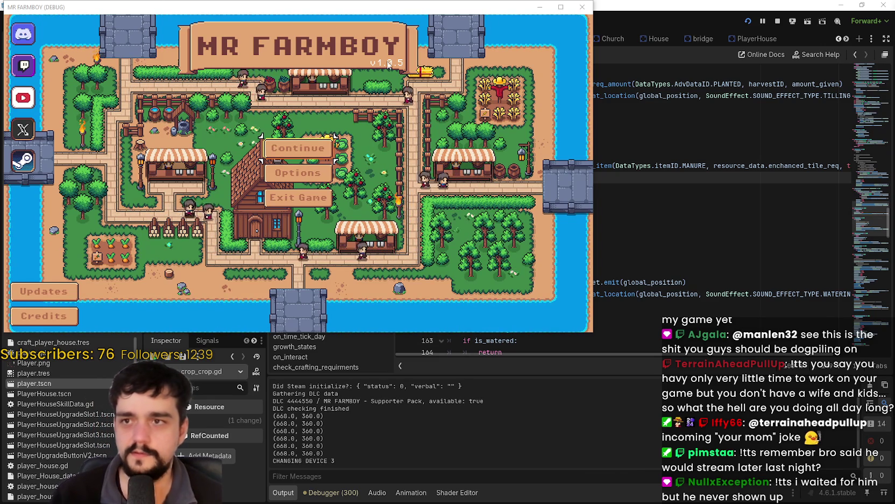
Maximise the game window and load Save 1 from the save list
click(561, 6)
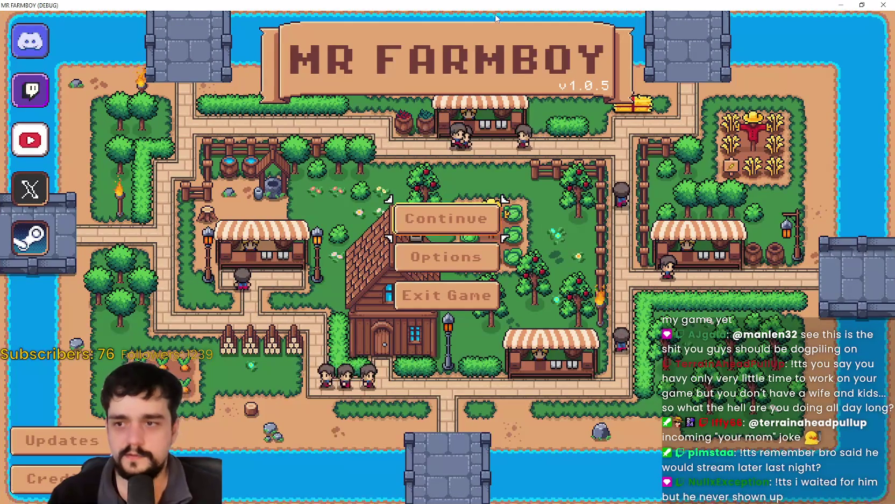
key(Up)
key(Return)
key(Down)
key(Down)
key(Down)
key(Down)
key(Up)
key(Up)
key(Up)
key(Up)
key(Down)
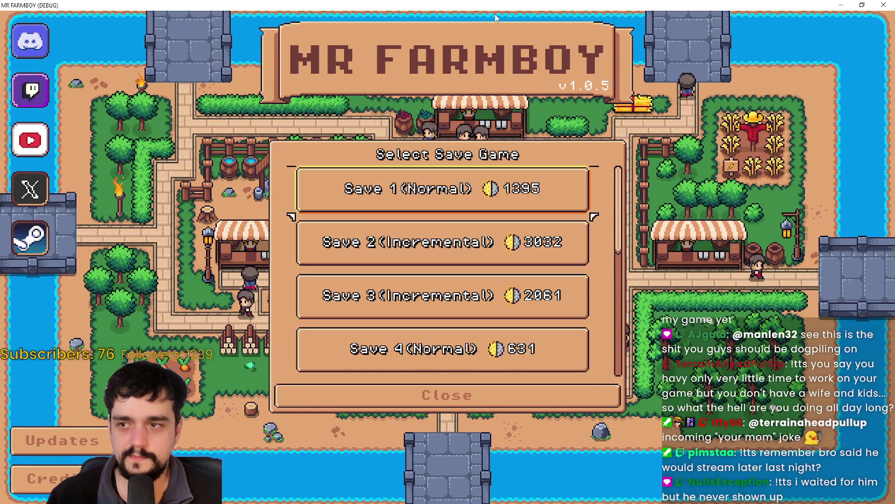
key(Up)
key(Return)
key(Return)
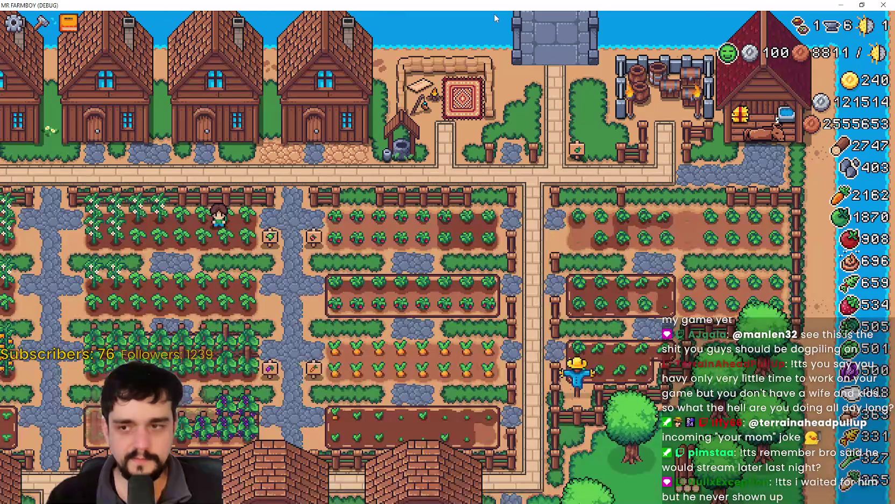
Walk the farmer along the farm path with WASD, then pause the game
key(w)
key(a)
key(d)
key(s)
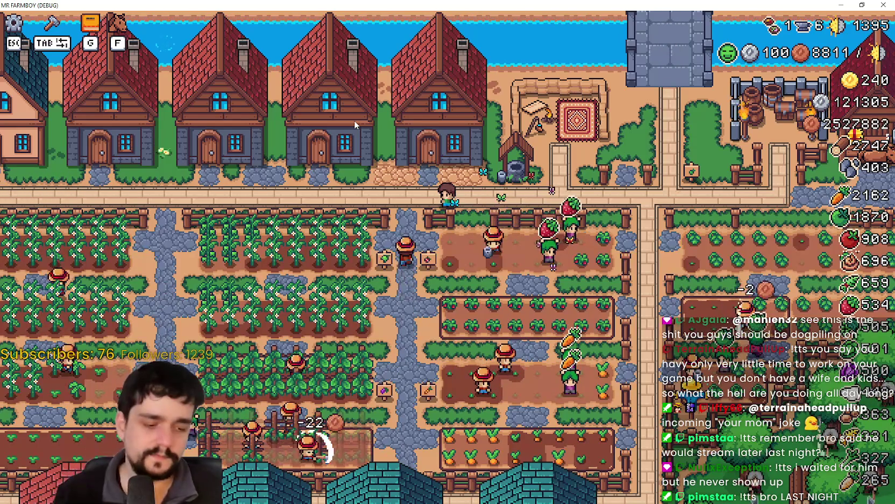
key(Escape)
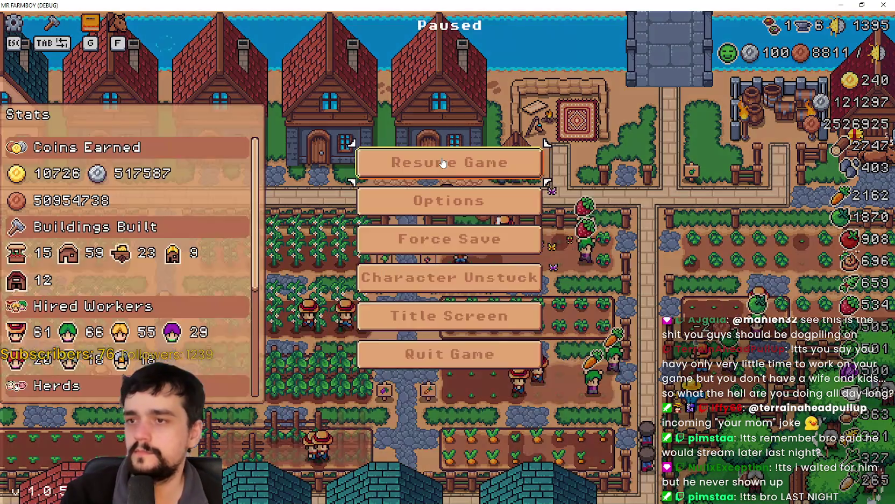
Restore default keybinds under Options > Input > Change Keybinds, apply them, and resume the game
click(439, 161)
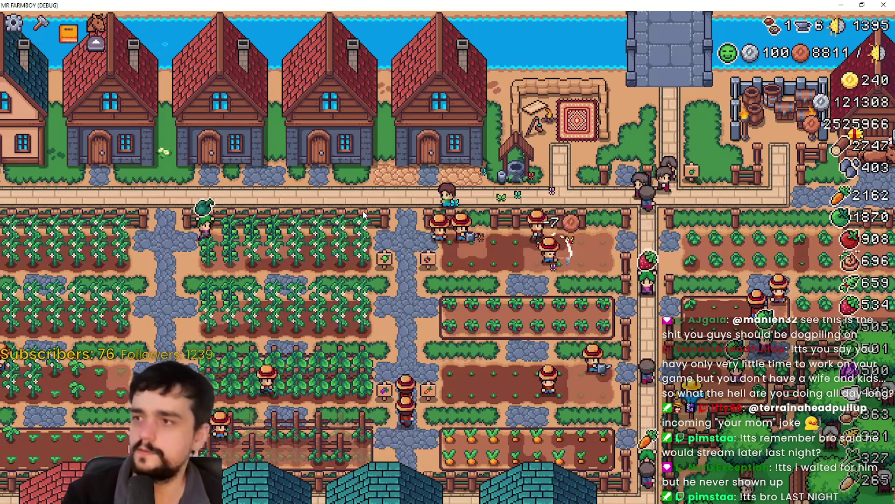
key(Escape)
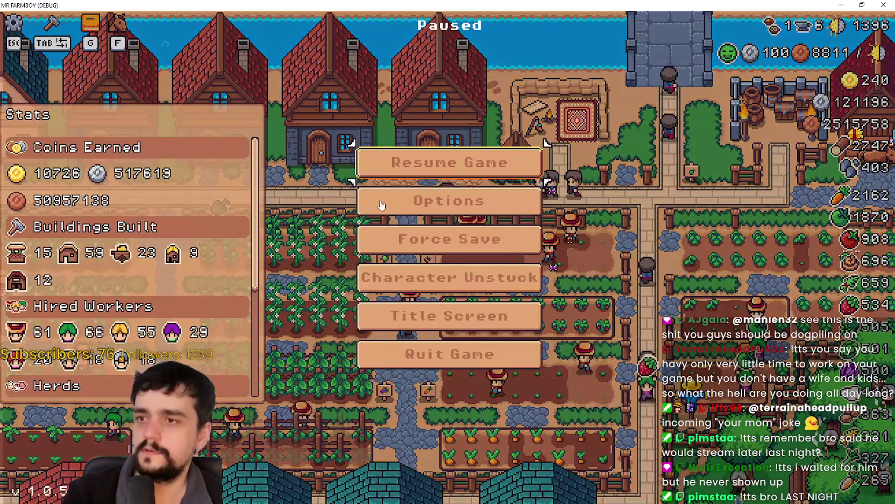
click(412, 200)
click(490, 106)
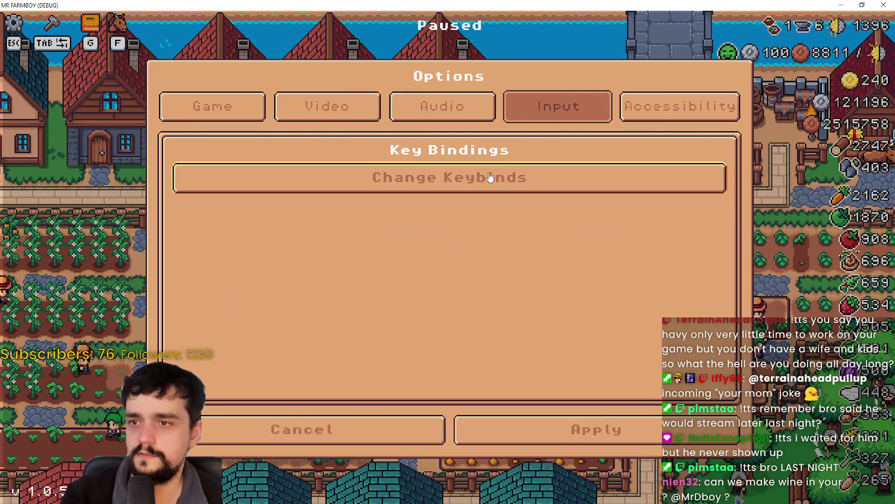
click(494, 176)
click(430, 427)
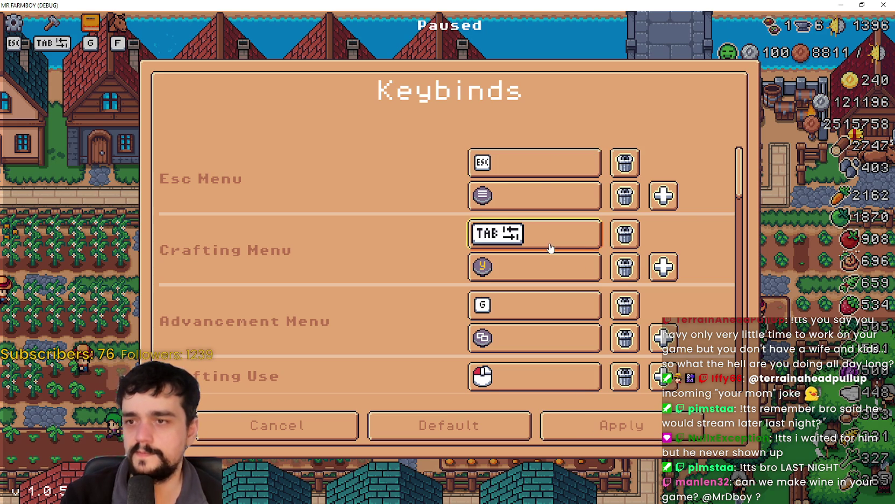
mouse_move(745, 169)
mouse_down()
mouse_move(746, 225)
mouse_move(746, 161)
mouse_up()
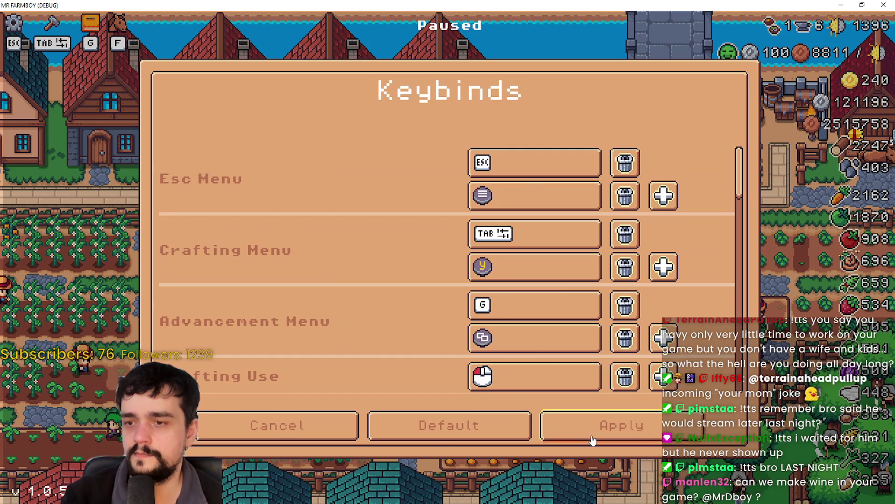
click(597, 425)
click(531, 430)
click(492, 155)
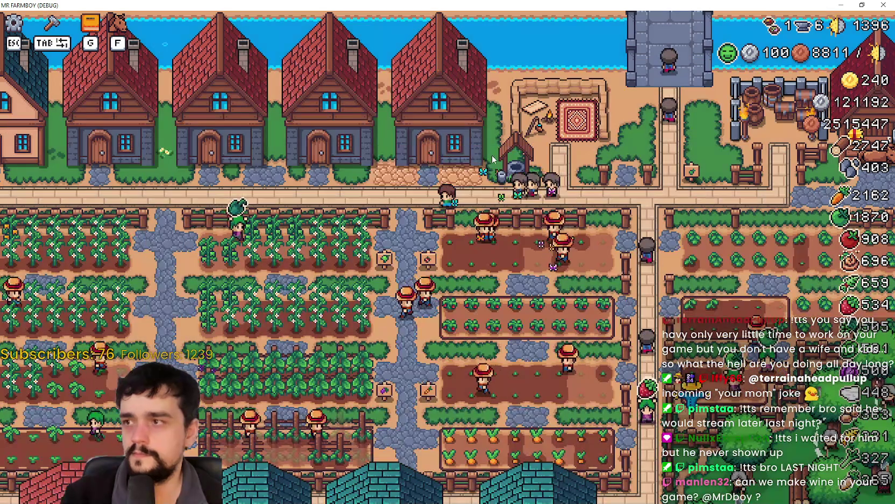
Open the Advancements panel with G, switch to Crafting and browse down to the seeds
key(g)
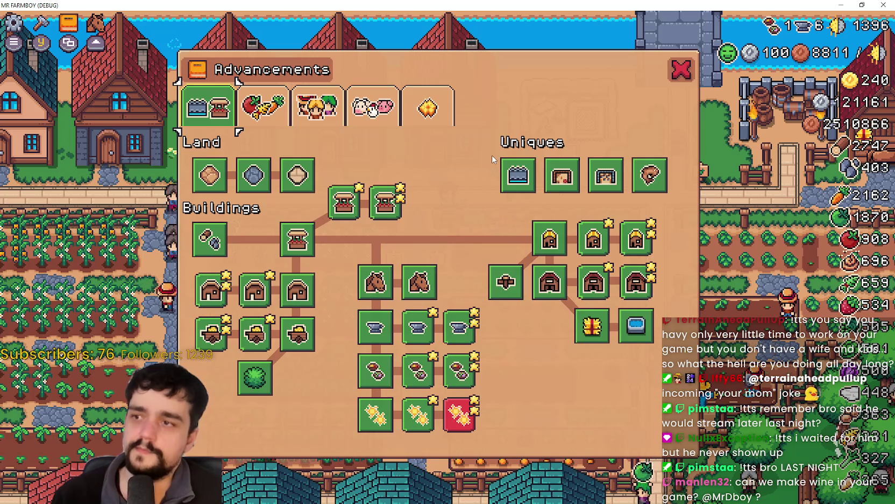
key(c)
key(c)
key(c)
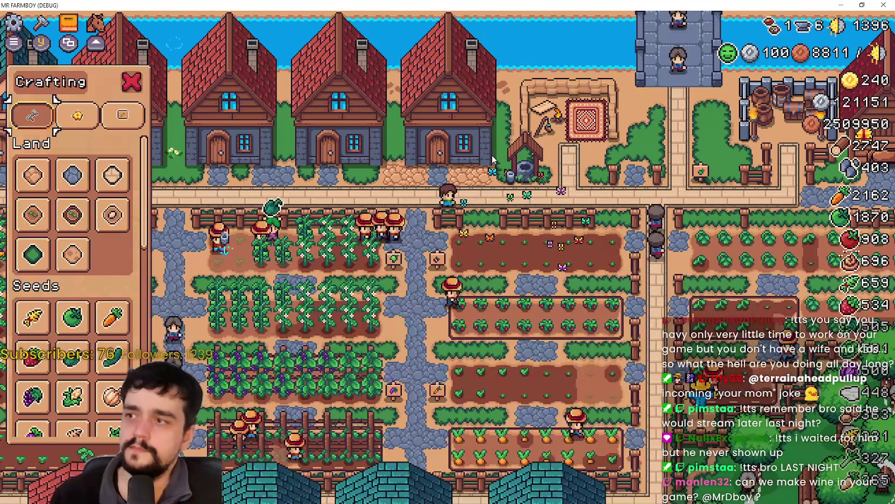
key(d)
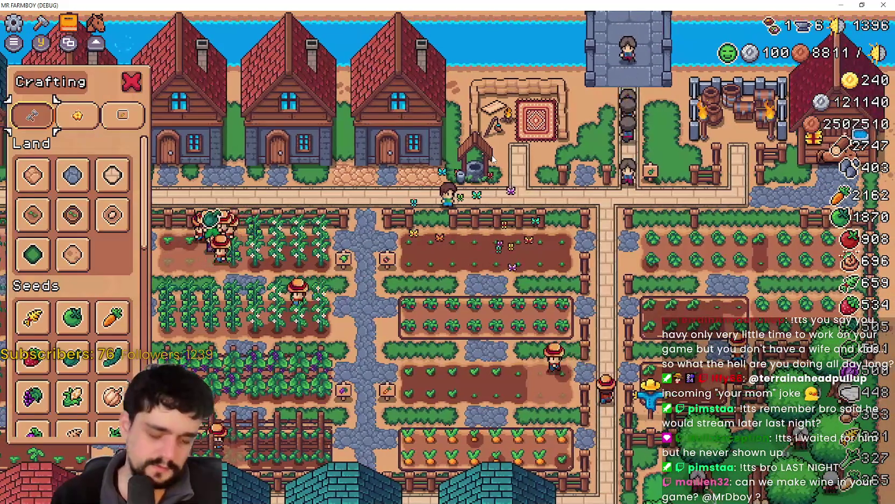
key(a)
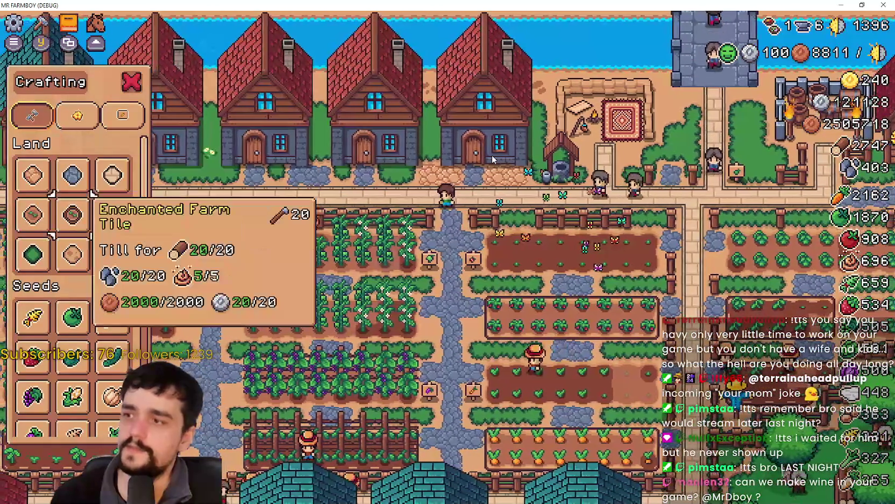
key(Down)
key(Down)
key(Down)
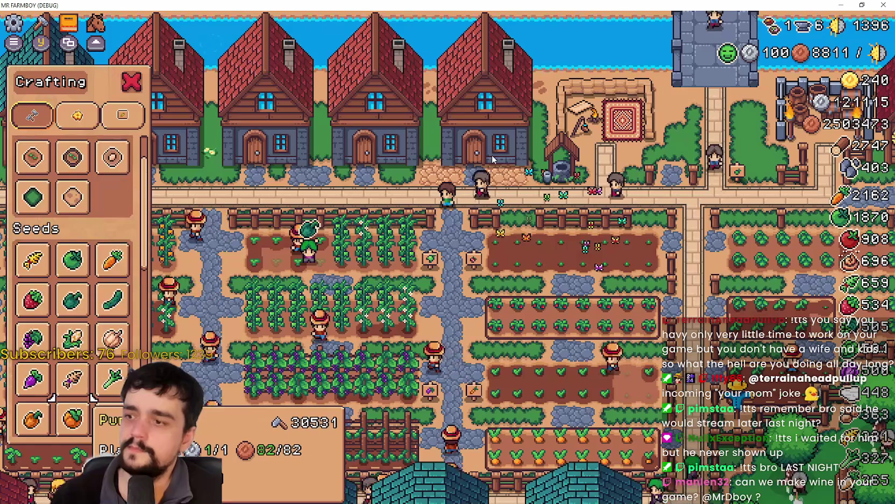
key(d)
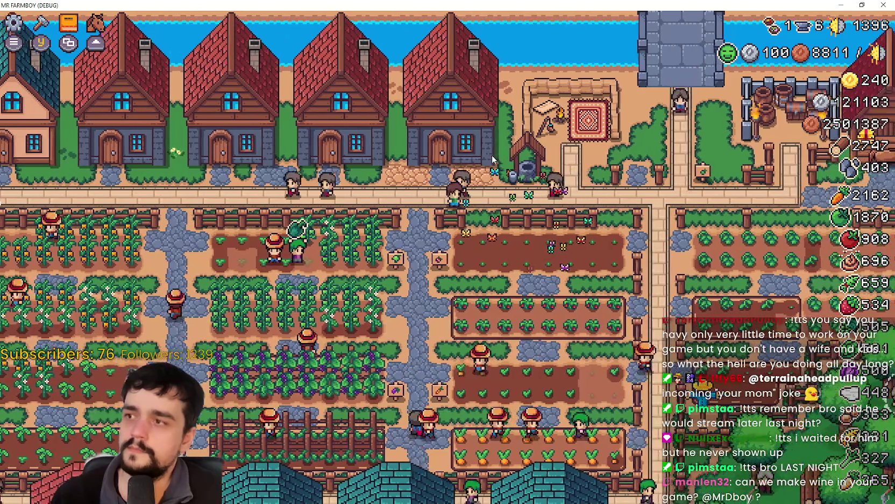
key(a)
Toggle Advancements with J and pause and resume the game repeatedly while walking
key(j)
key(Escape)
key(Escape)
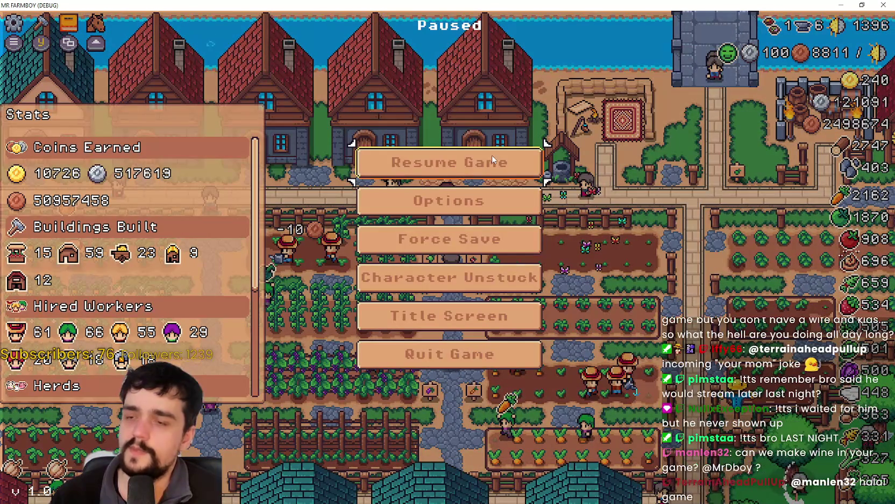
key(Escape)
key(d)
key(Escape)
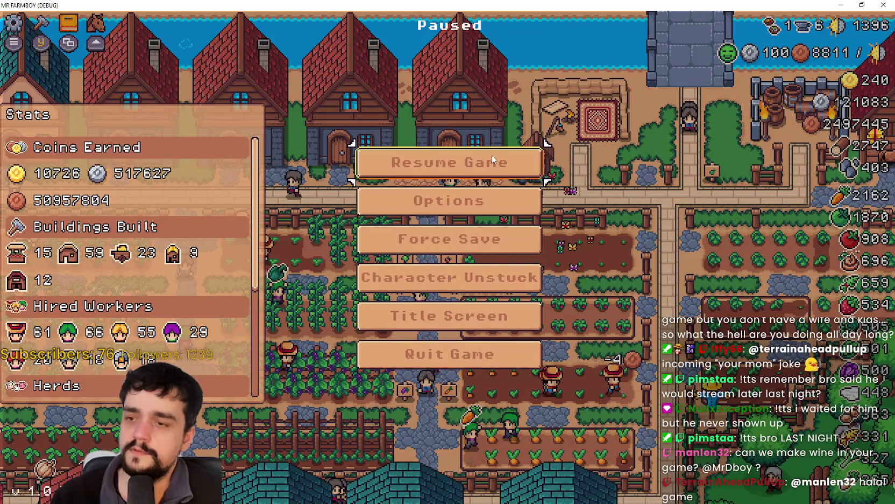
key(Escape)
key(d)
key(Escape)
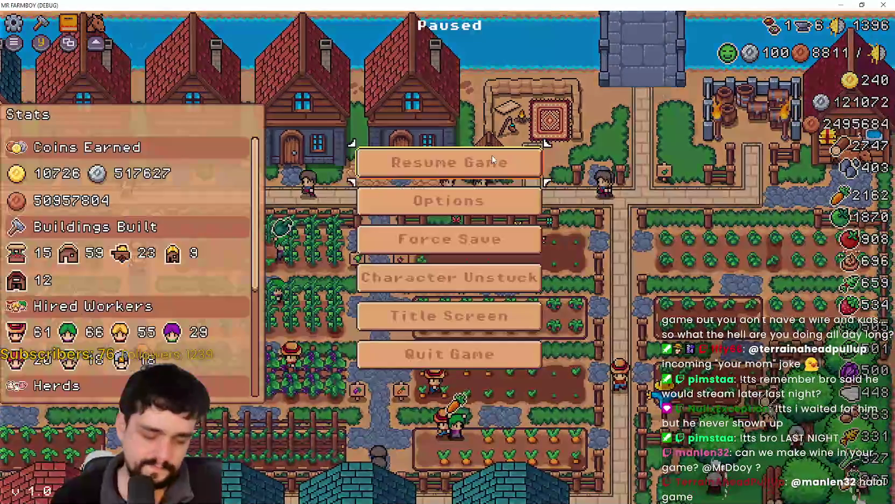
key(Escape)
Open and close Advancements with J, check the farmer moves, then return to Godot's line 150
key(j)
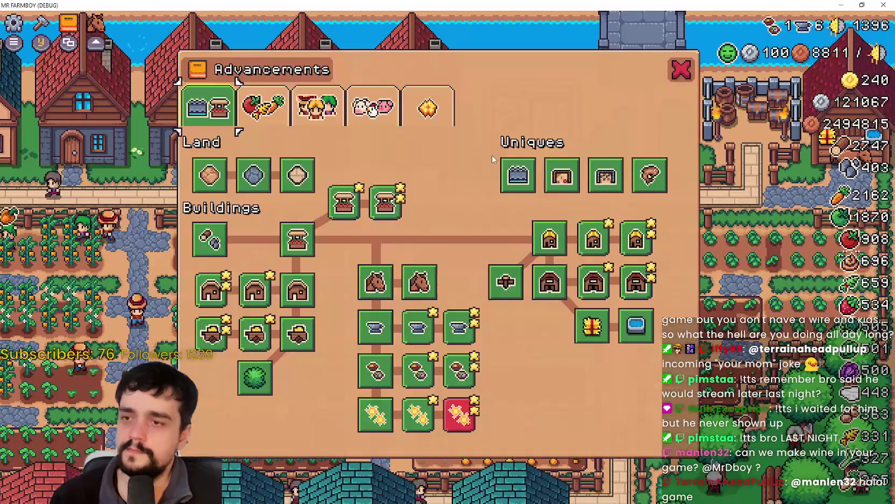
key(Escape)
key(a)
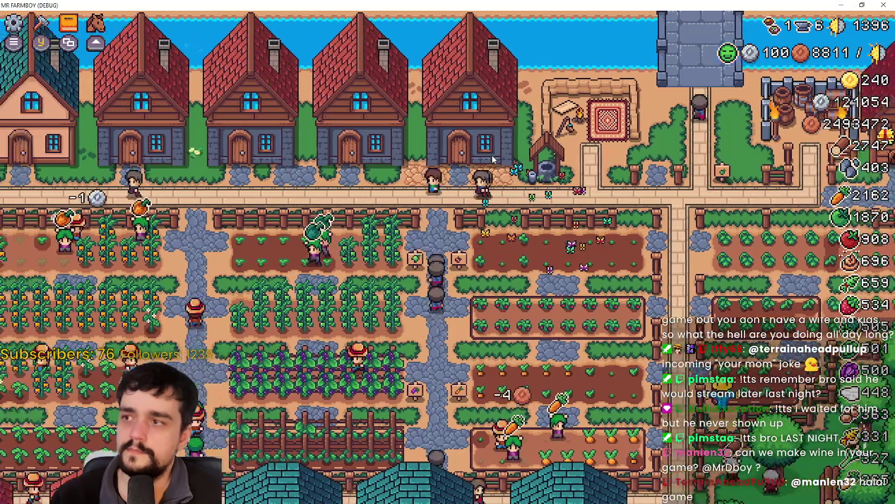
key(j)
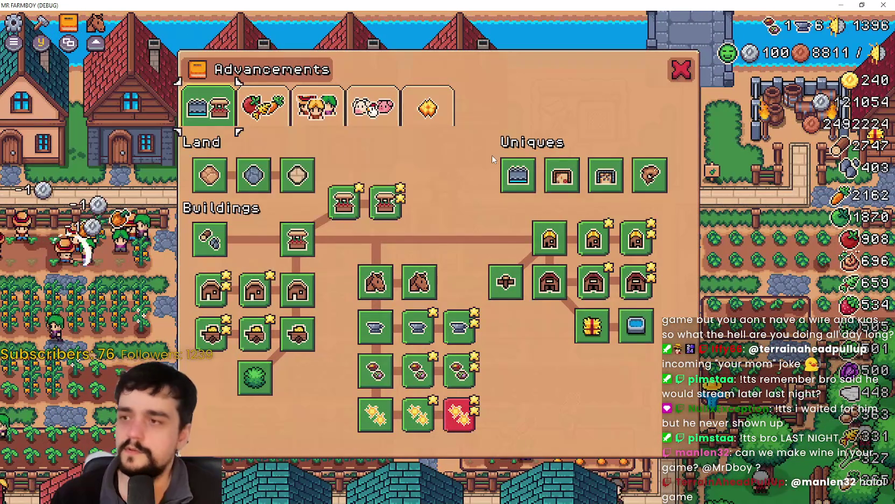
key(a)
key(d)
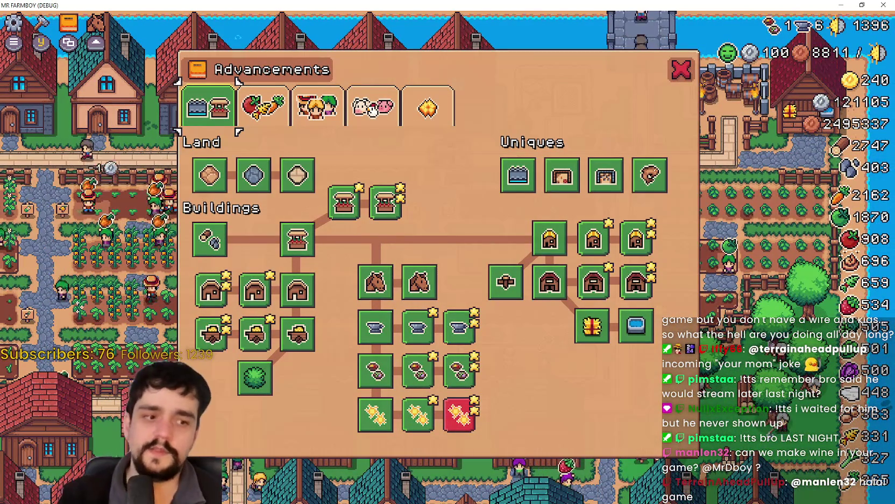
key(alt+Tab)
click(592, 193)
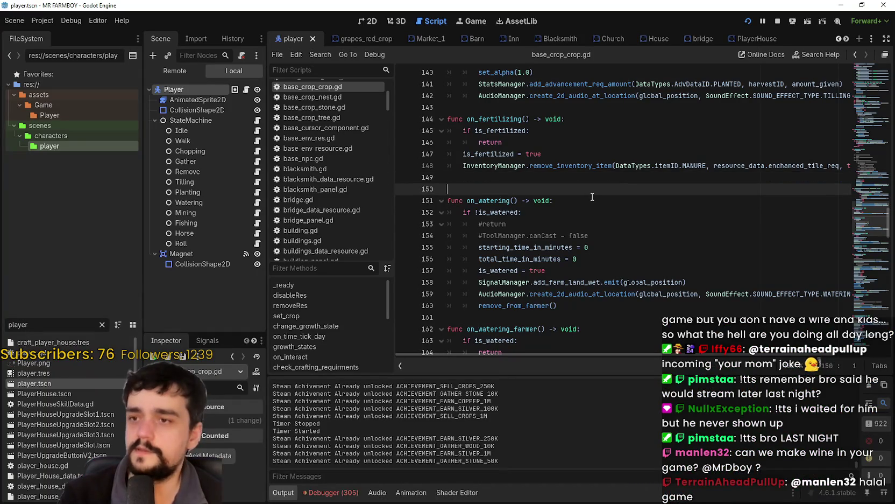
Filter the FileSystem for 'adva' and open AdvancementSystem.tscn in the 2D view
double_click(30, 323)
text(adbv)
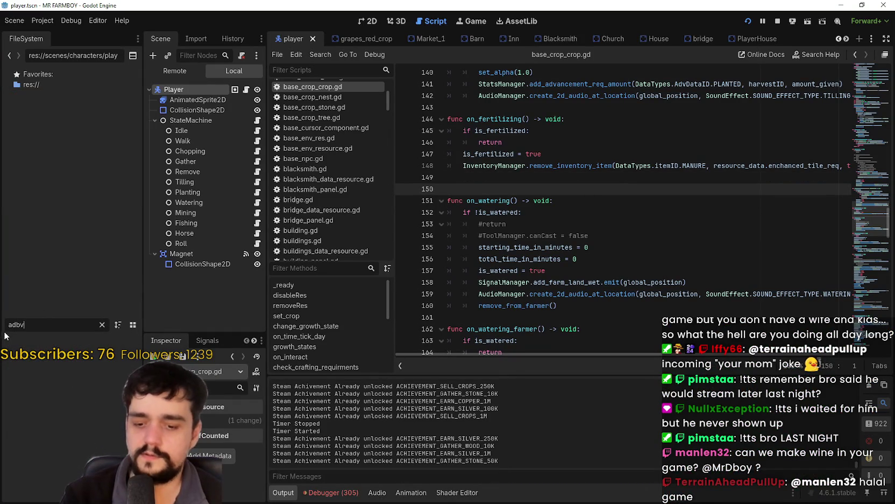
text(adva)
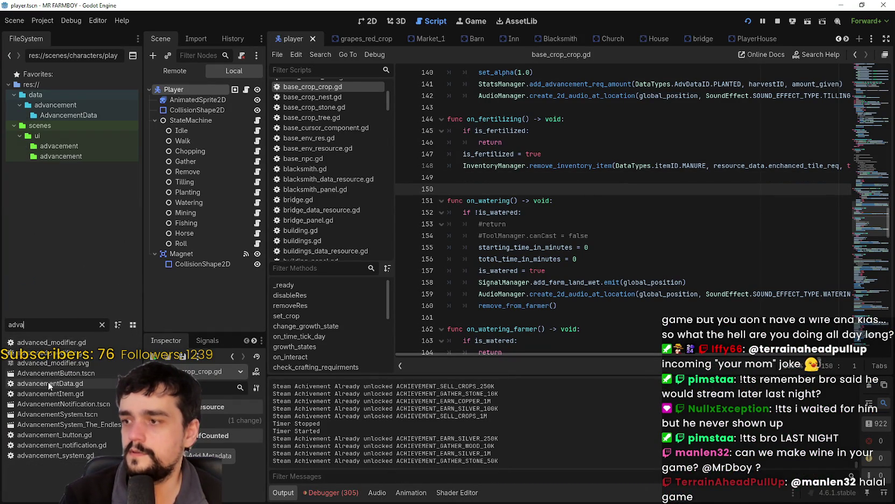
click(68, 417)
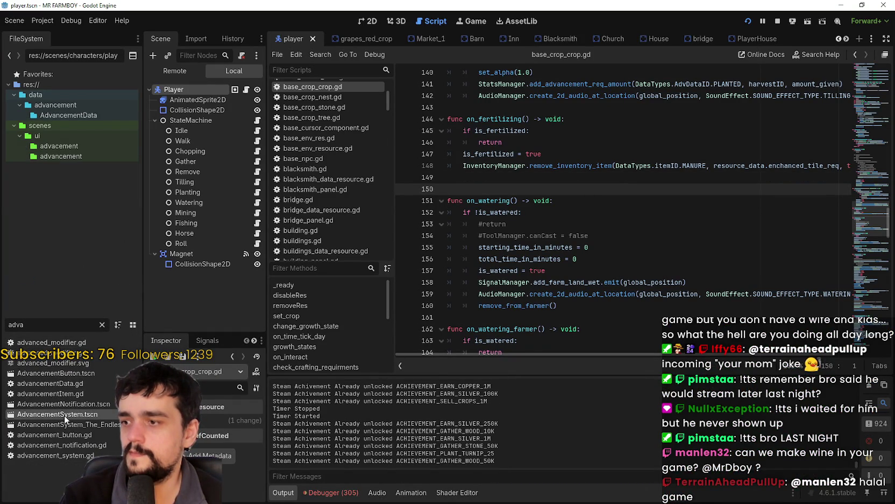
double_click(63, 416)
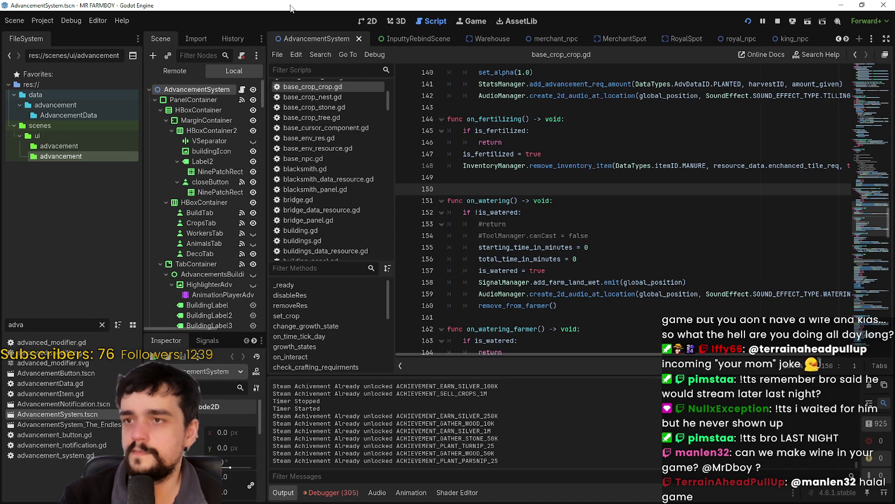
click(368, 21)
Select the TabContainer node and expand the Inspector's Focus section
scroll(208, 233, down, 5)
click(196, 146)
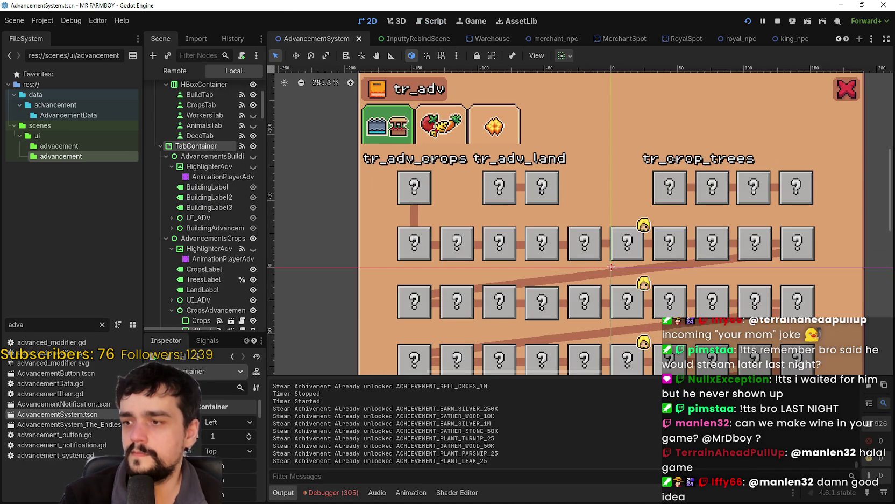
drag(201, 333, 201, 156)
scroll(175, 314, down, 3)
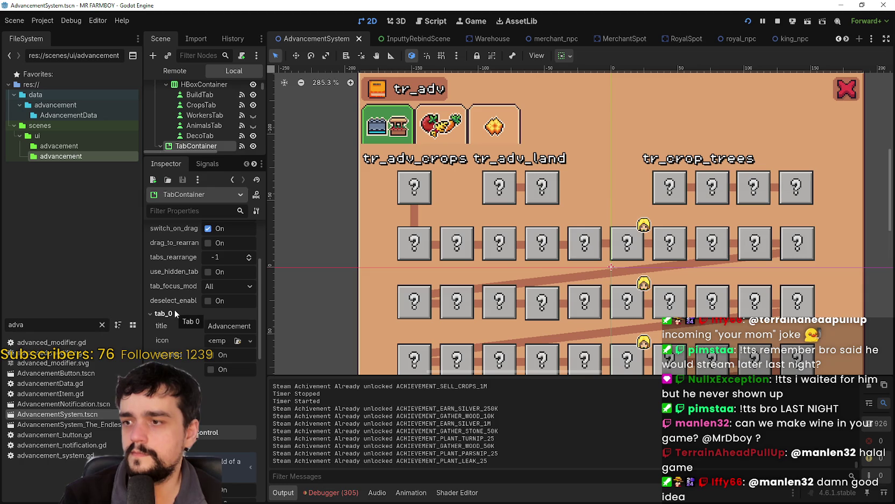
scroll(175, 313, down, 10)
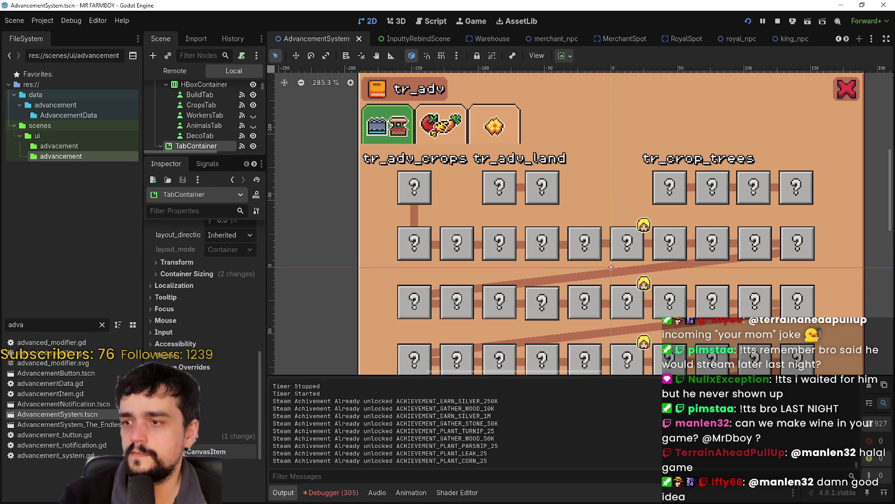
click(171, 310)
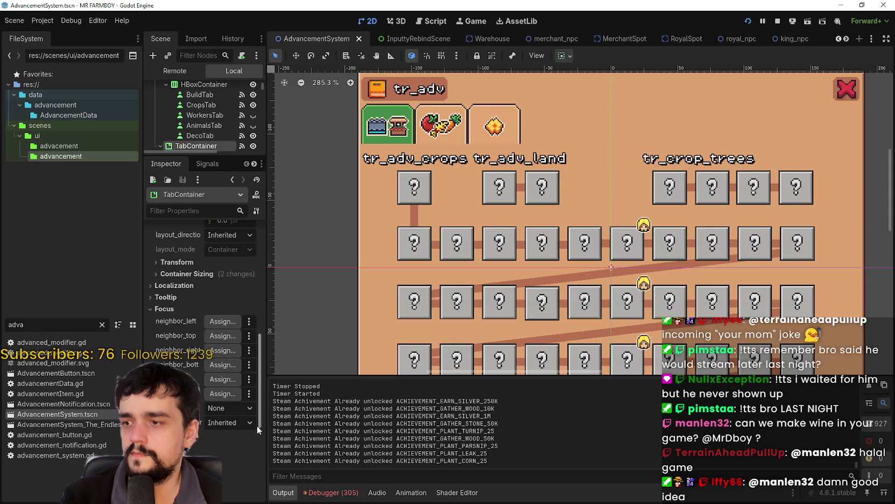
Widen the side panels and review the TabContainer's focus neighbour properties
drag(269, 422, 334, 419)
scroll(185, 325, down, 3)
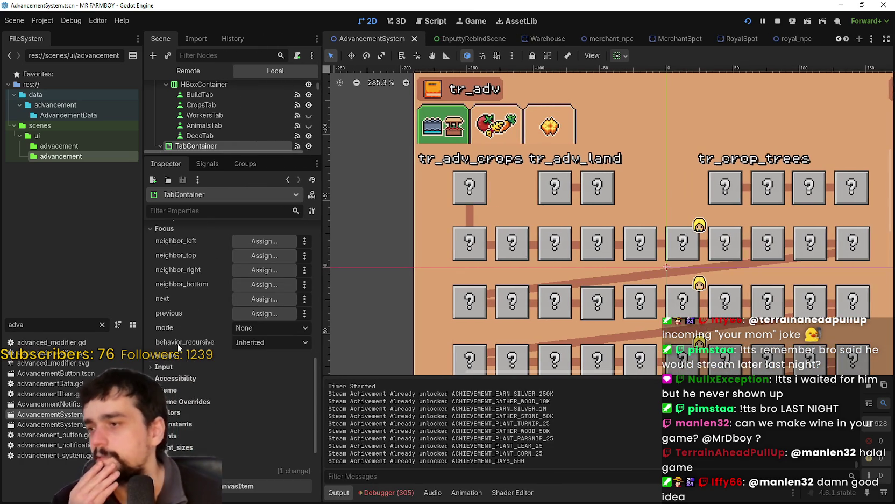
scroll(178, 344, down, 3)
scroll(210, 307, up, 3)
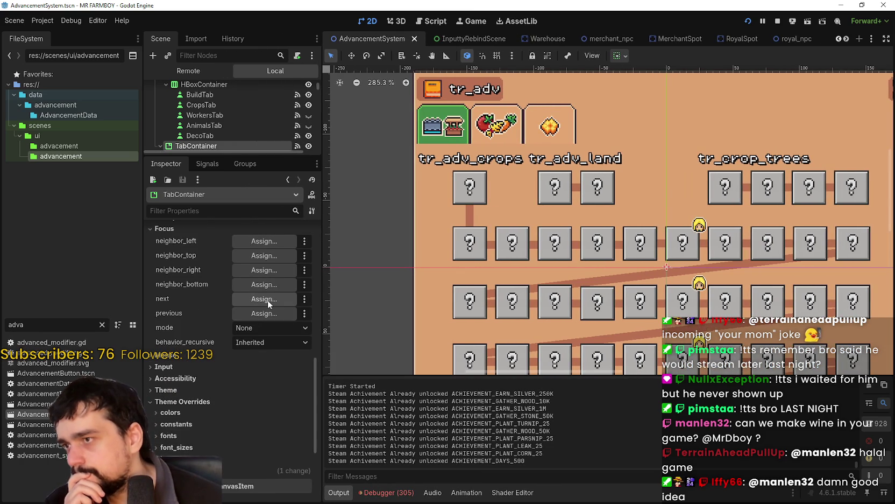
scroll(255, 419, down, 3)
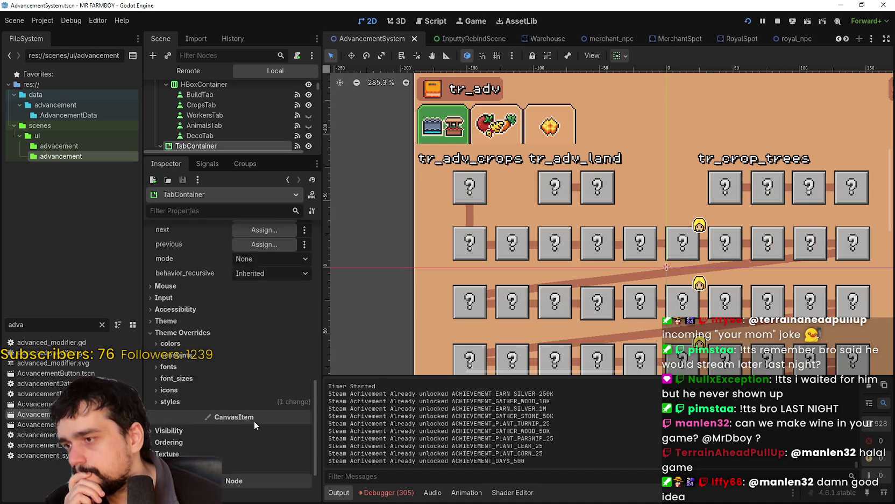
scroll(254, 420, up, 2)
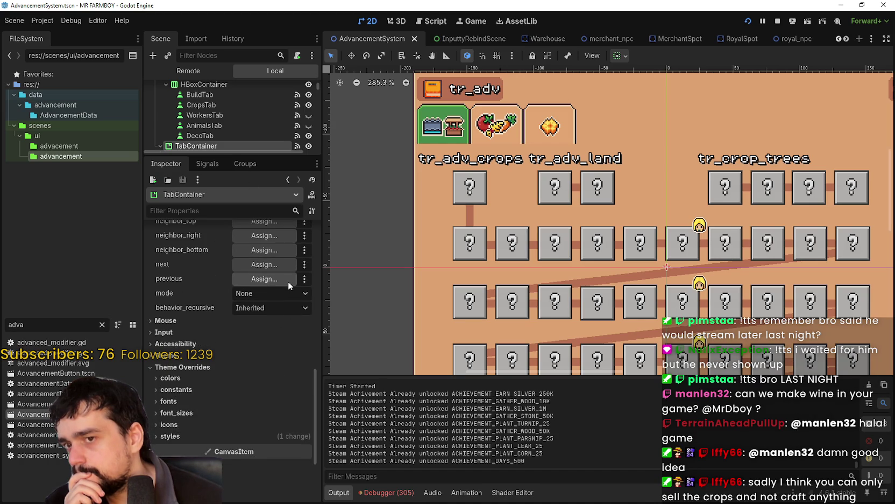
click(52, 24)
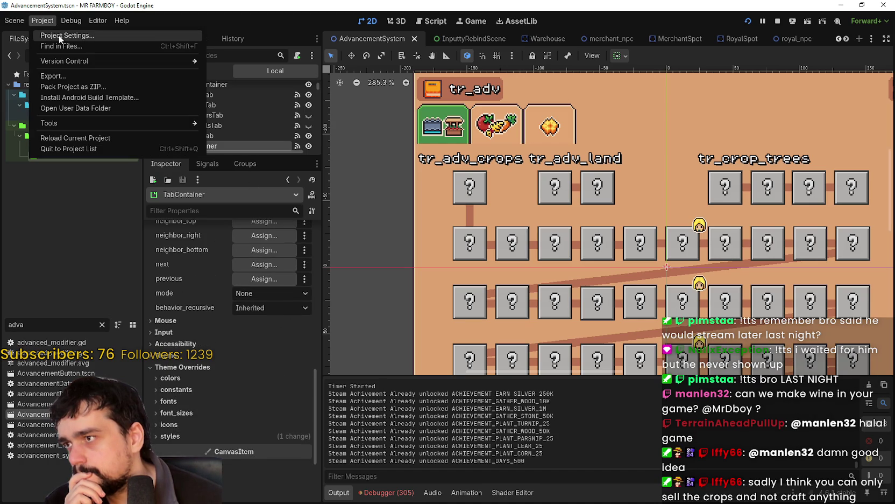
Show built-in actions in the Input Map so ui_focus_next and ui_focus_prev are listed
click(61, 35)
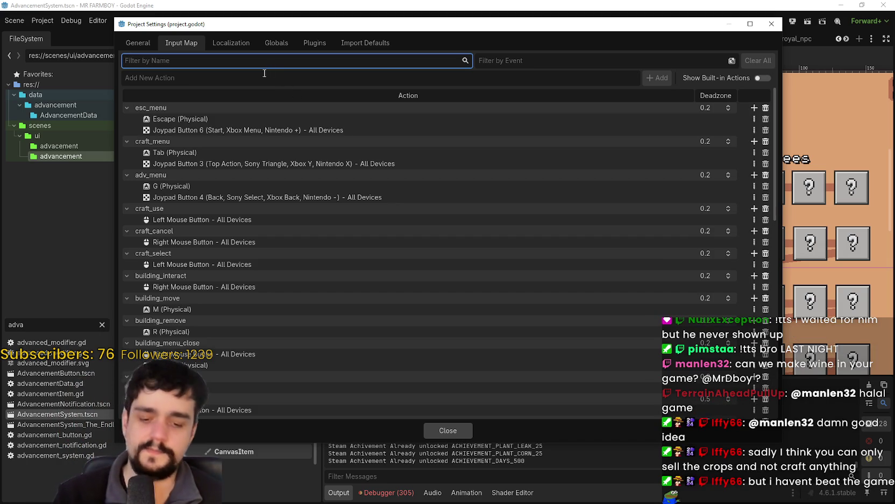
click(762, 79)
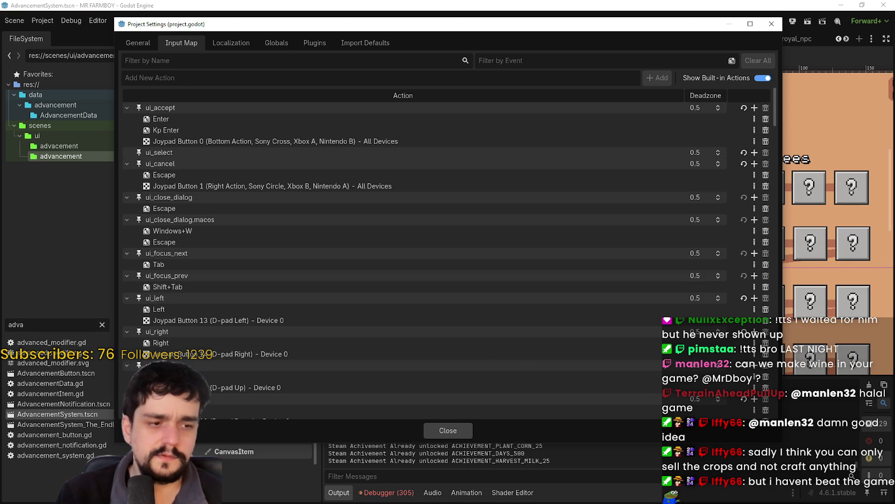
key(alt+Tab)
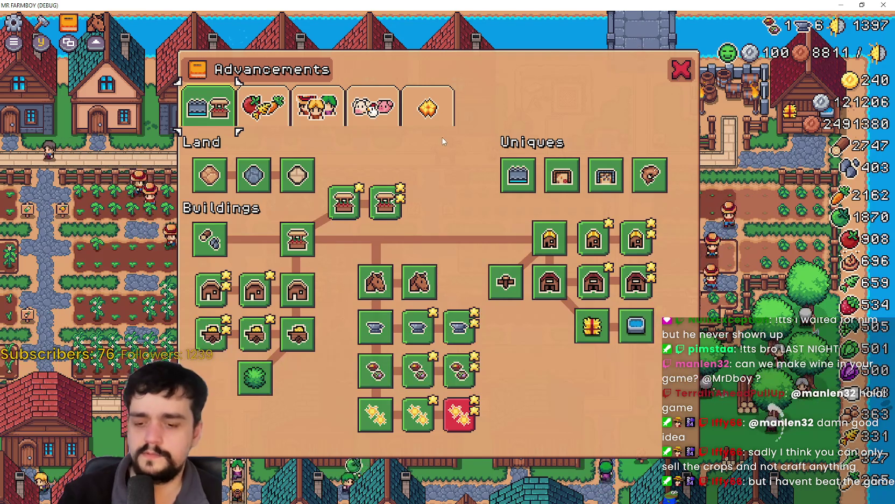
key(c)
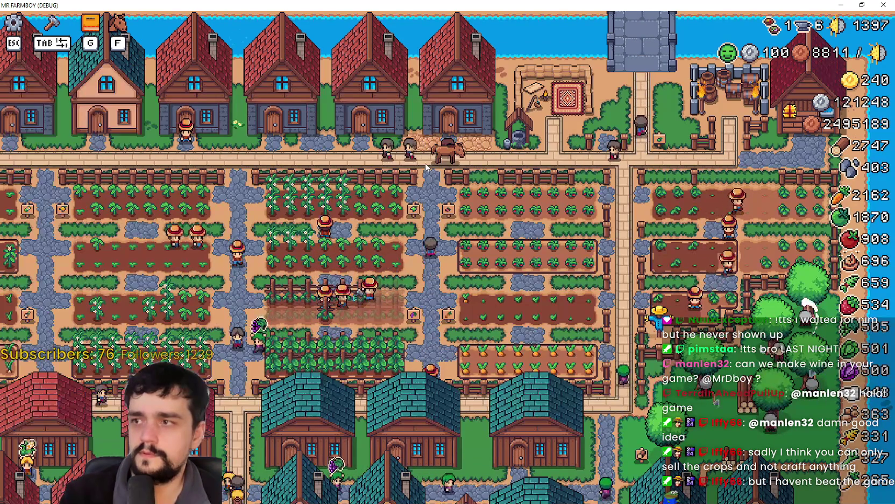
key(c)
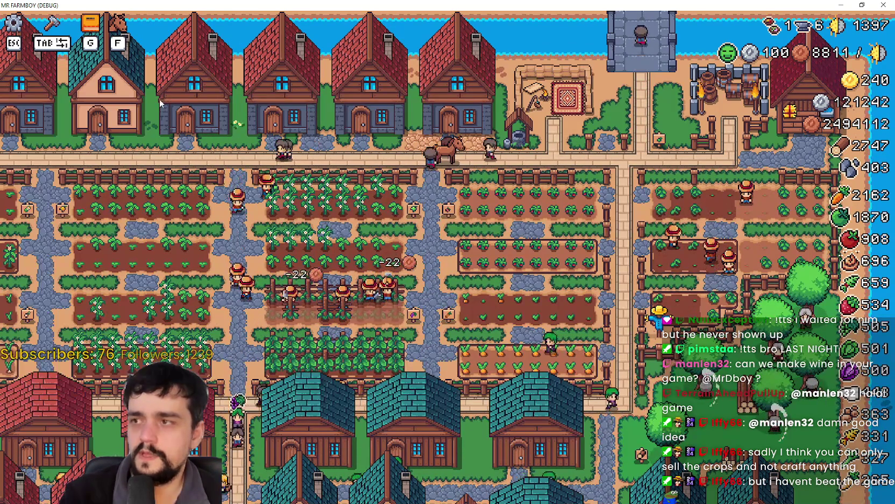
key(c)
key(alt+Tab)
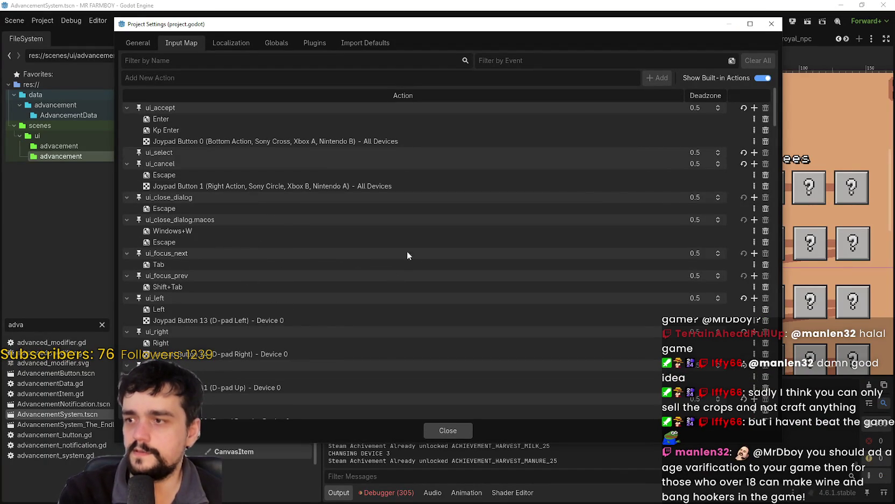
Rebind ui_focus_next to Period and ui_focus_prev to Comma, then close Project Settings
click(755, 265)
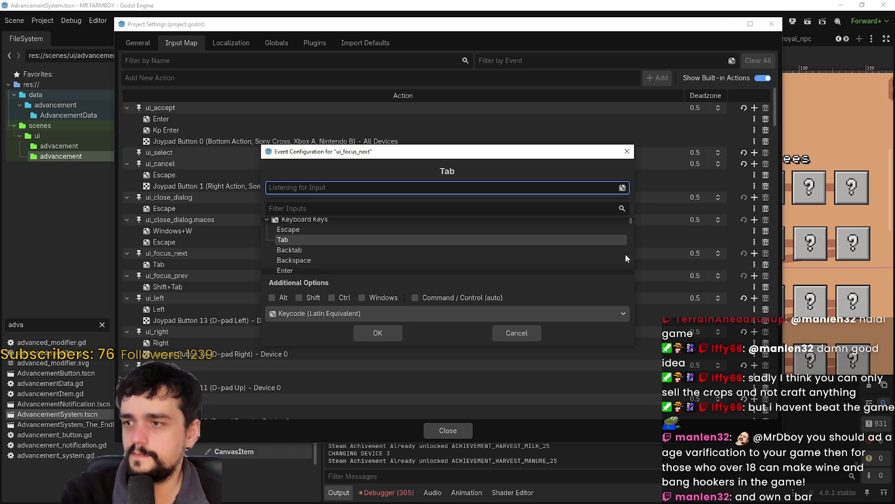
key(period)
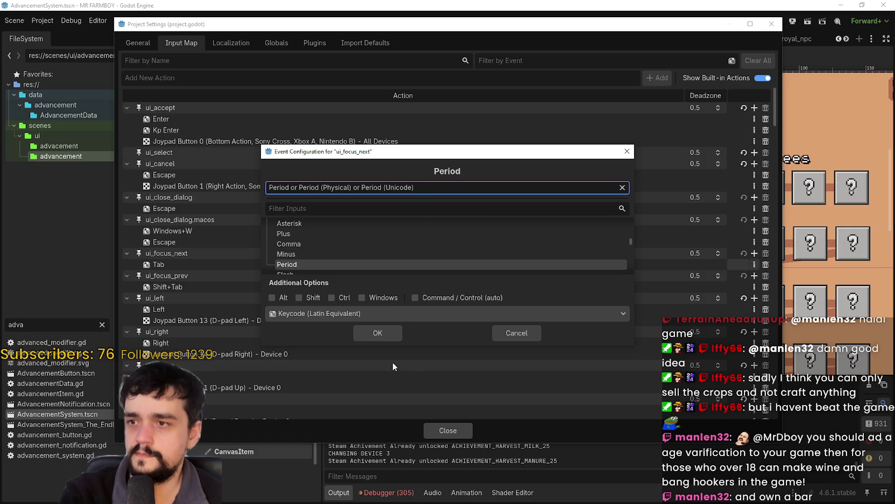
click(384, 333)
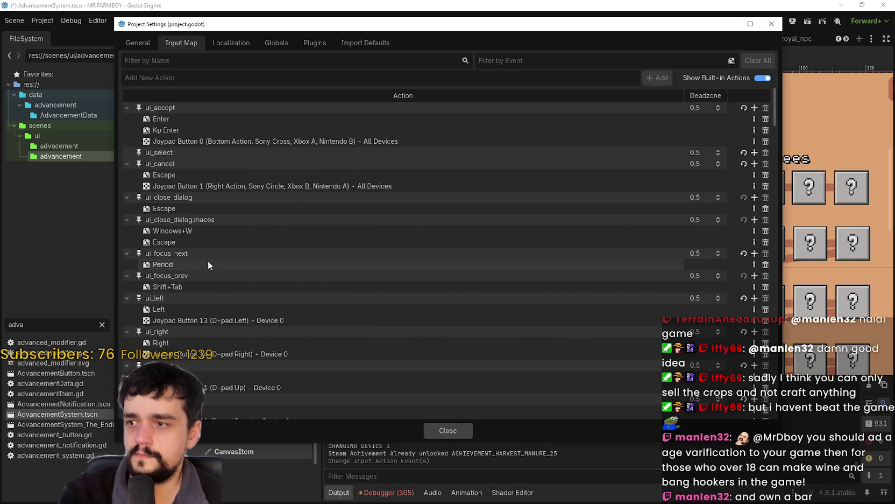
click(754, 286)
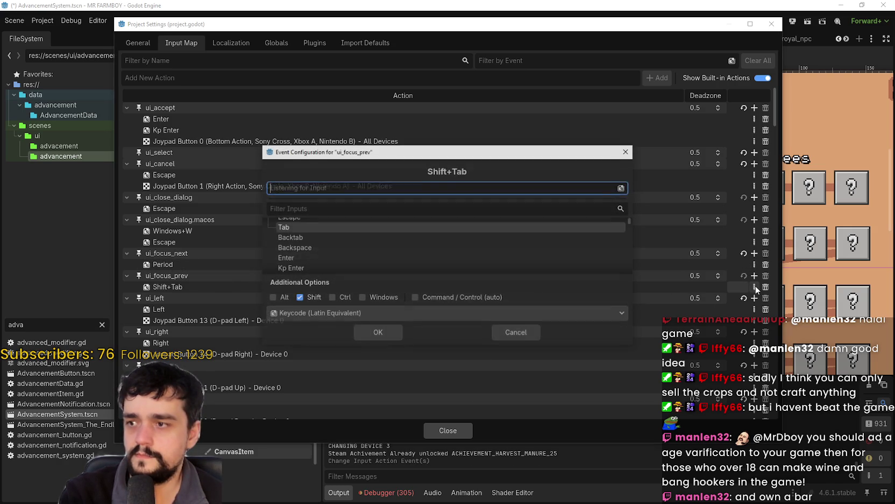
key(comma)
click(381, 328)
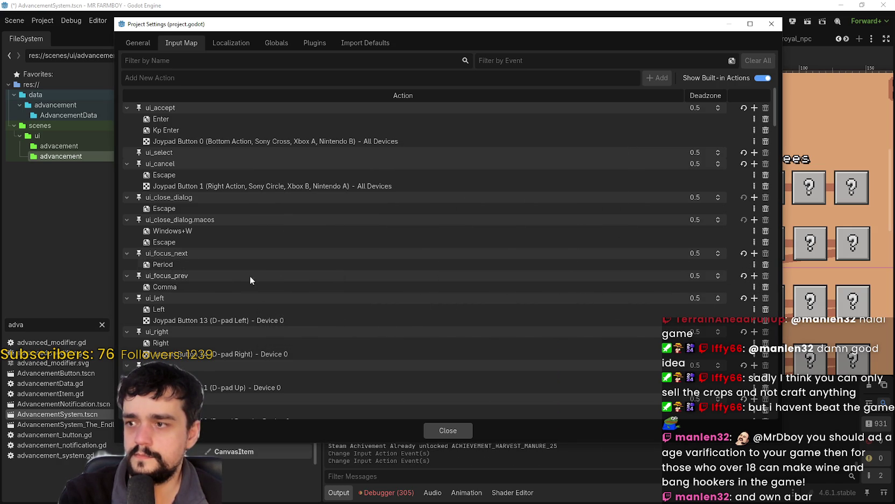
click(455, 433)
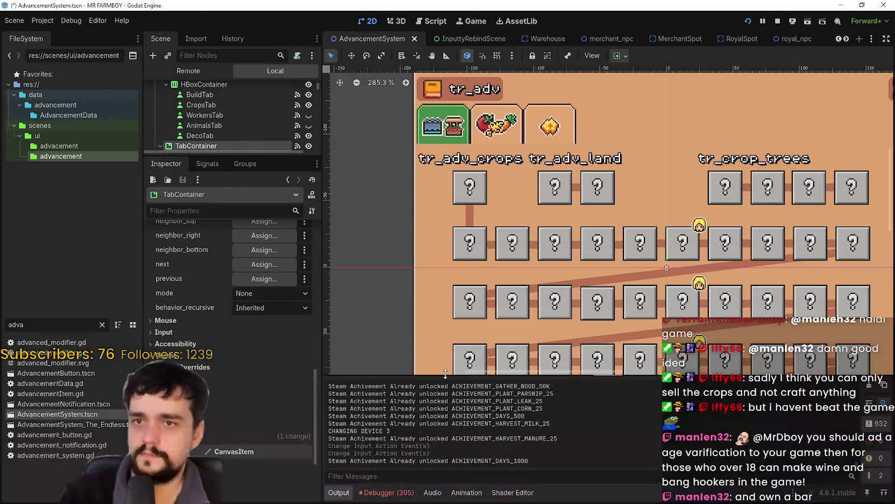
Quit the running game with Alt+F4 and save the edited scene
key(alt+Tab)
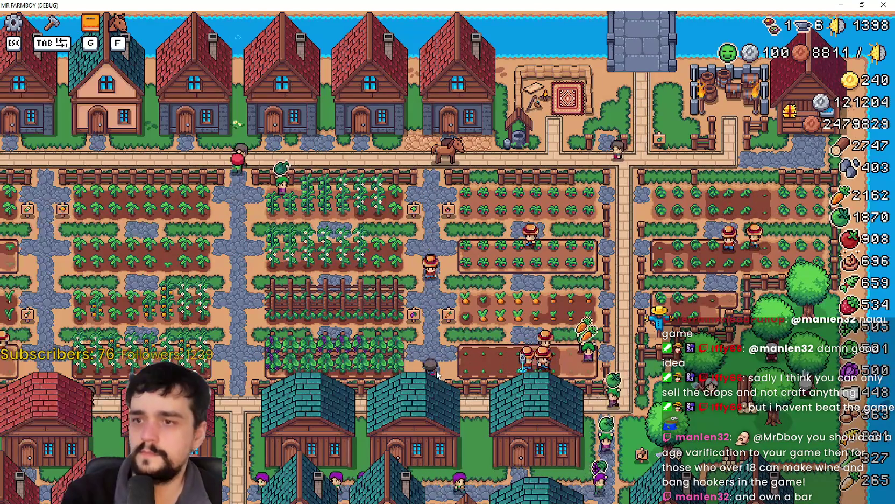
key(Escape)
key(Escape)
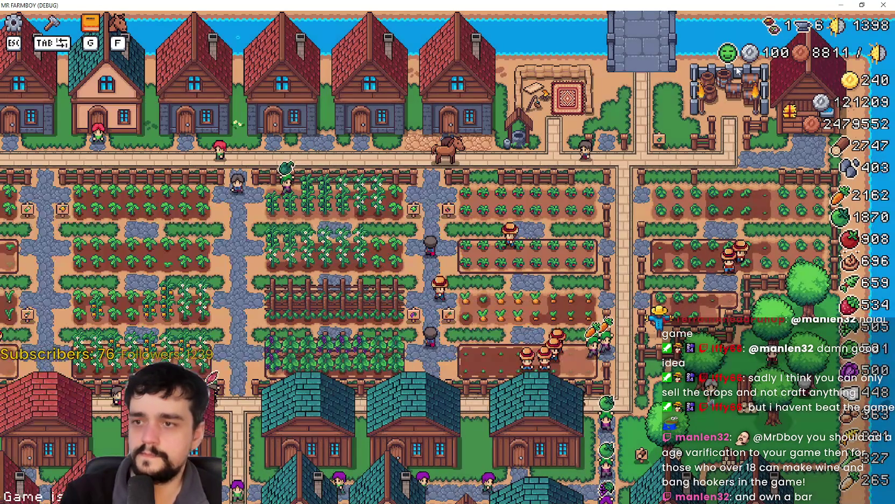
key(alt+F4)
key(ctrl+s)
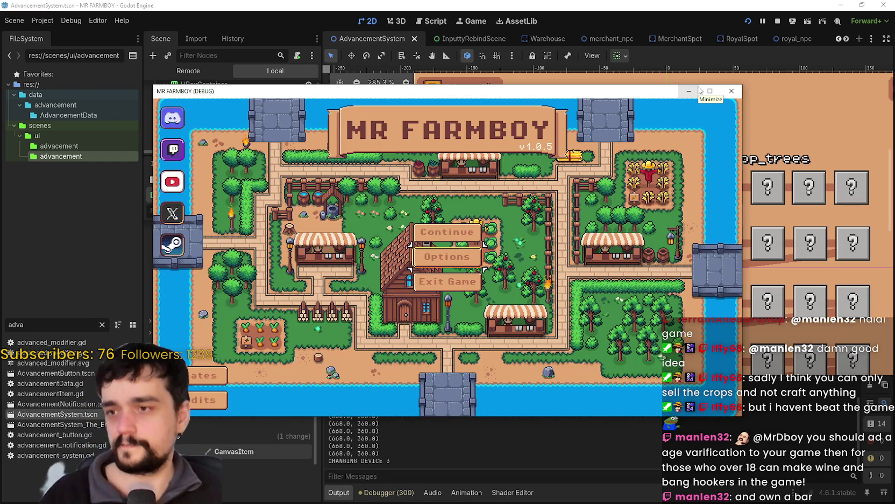
Choose a save slot from the main menu and maximize the game window
key(Return)
key(Return)
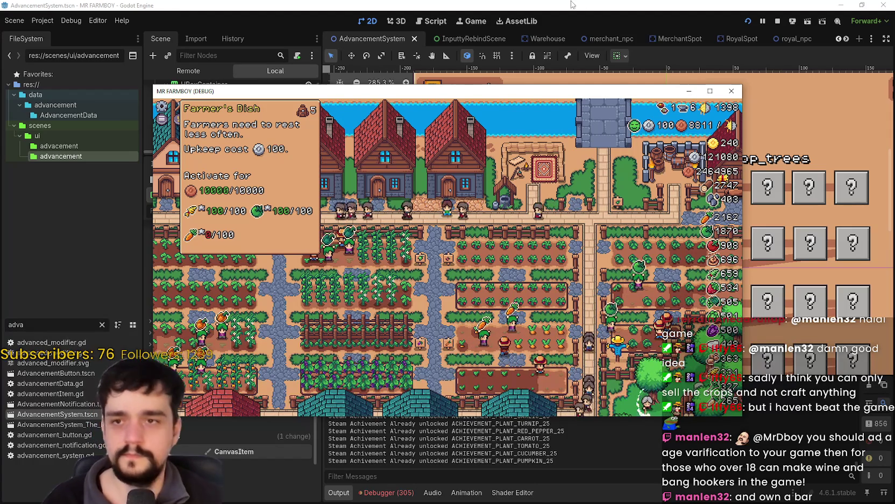
click(709, 91)
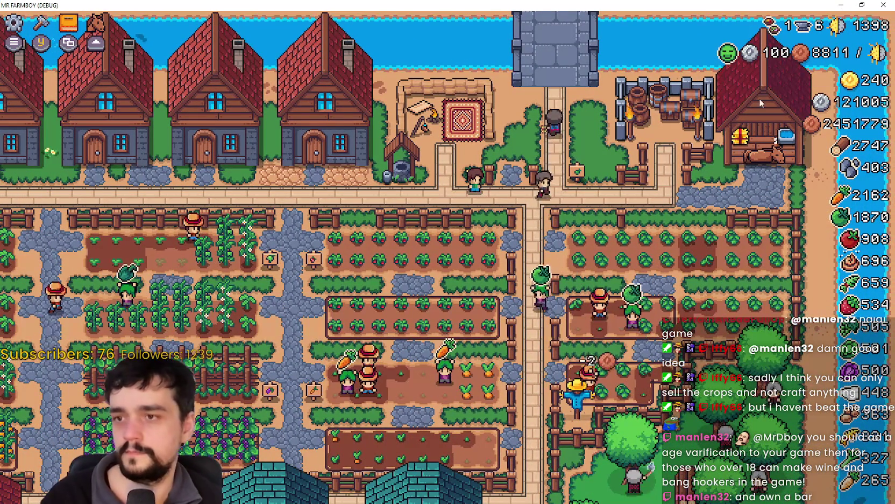
scroll(520, 238, up, 2)
Tab over to the Advancements panel and move focus from the first tab to Road Tile
key(Tab)
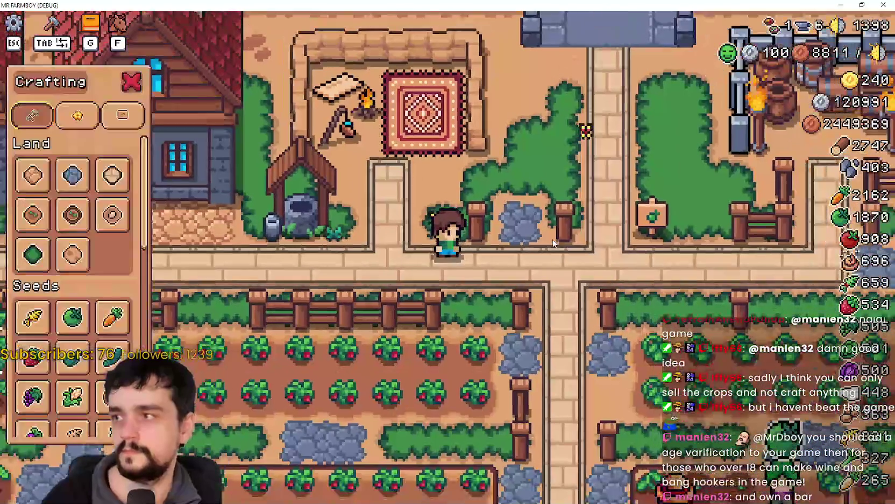
key(Tab)
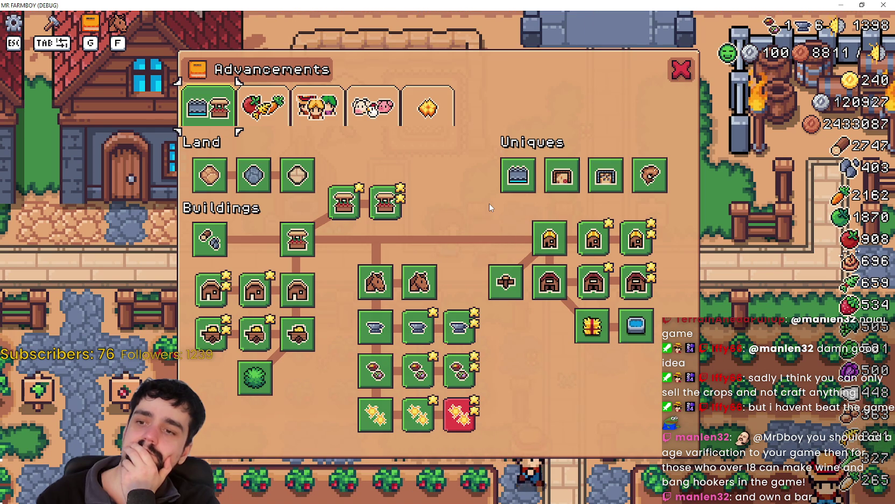
key(Down)
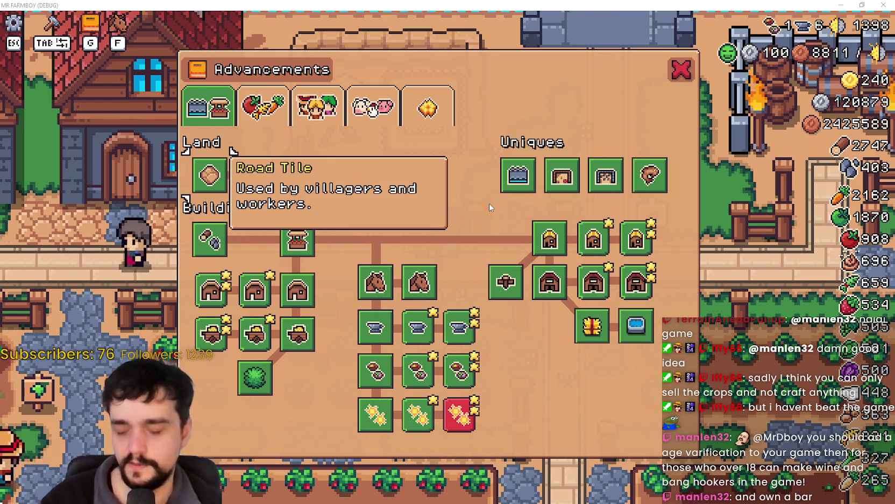
key(alt+Tab)
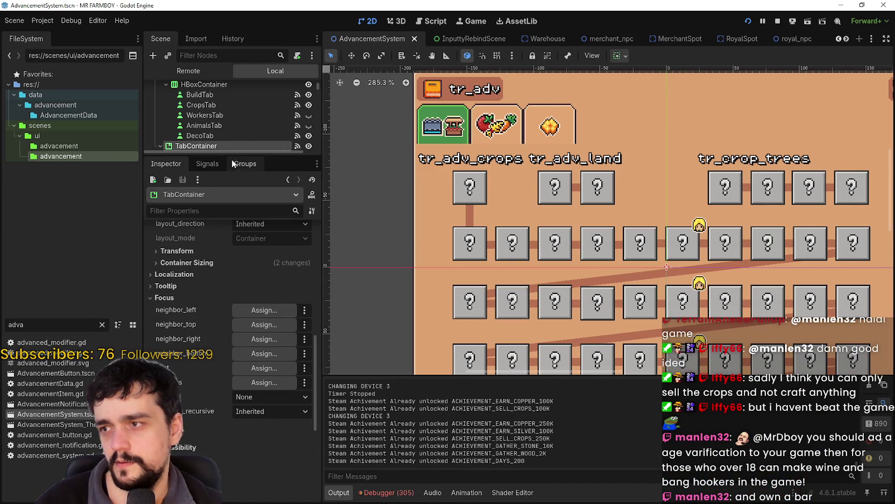
Enlarge the scene tree, browse the node picker for focus_neighbor_left, and cancel without assigning
mouse_move(232, 157)
mouse_down()
mouse_move(240, 258)
mouse_move(252, 204)
mouse_up()
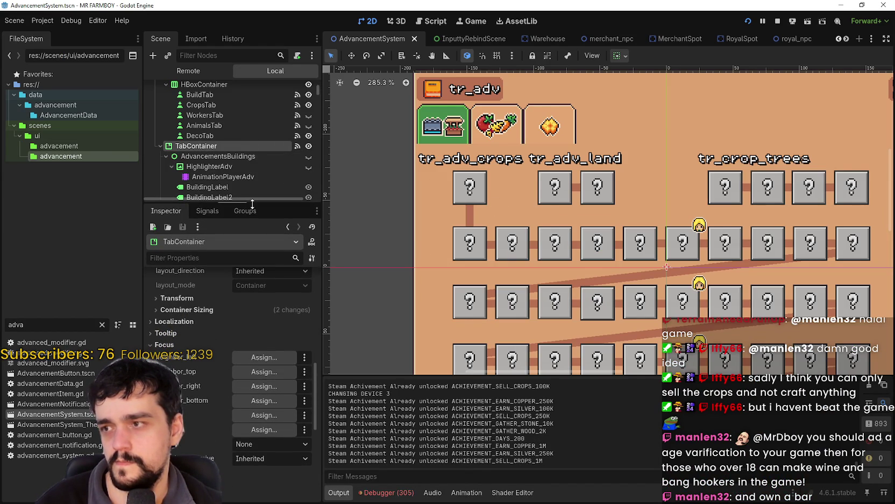
click(263, 356)
scroll(451, 253, down, 10)
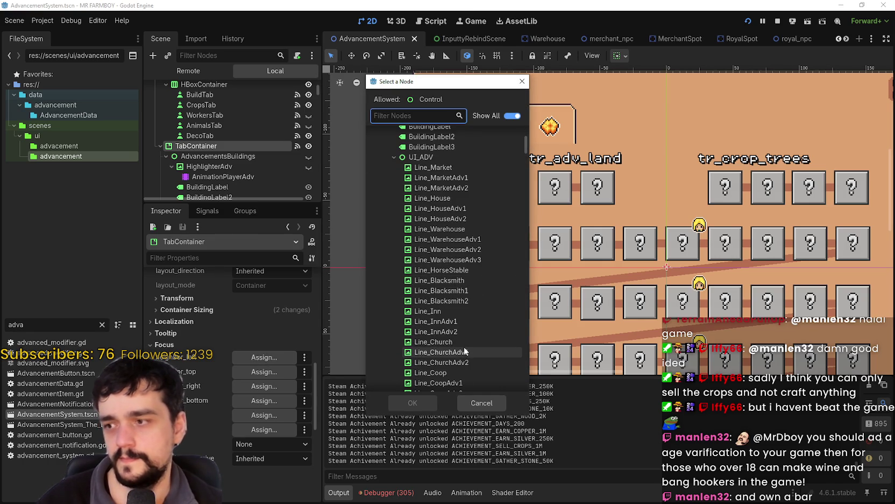
click(482, 402)
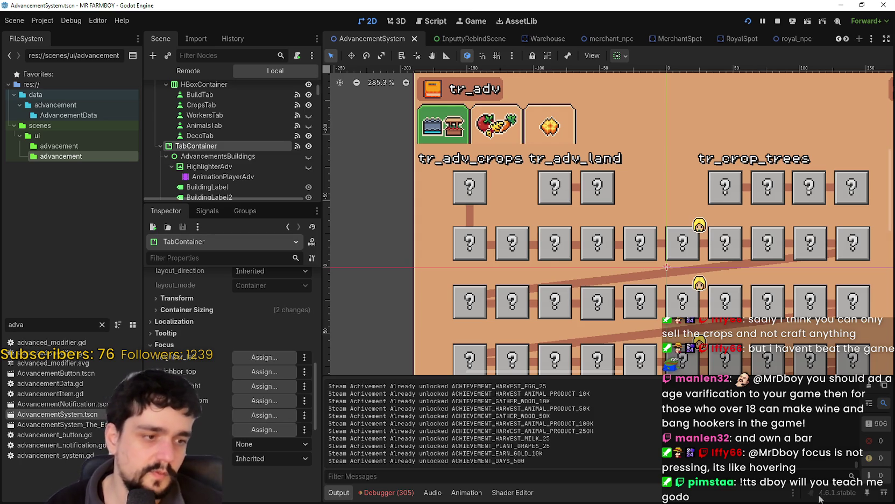
key(alt+Tab)
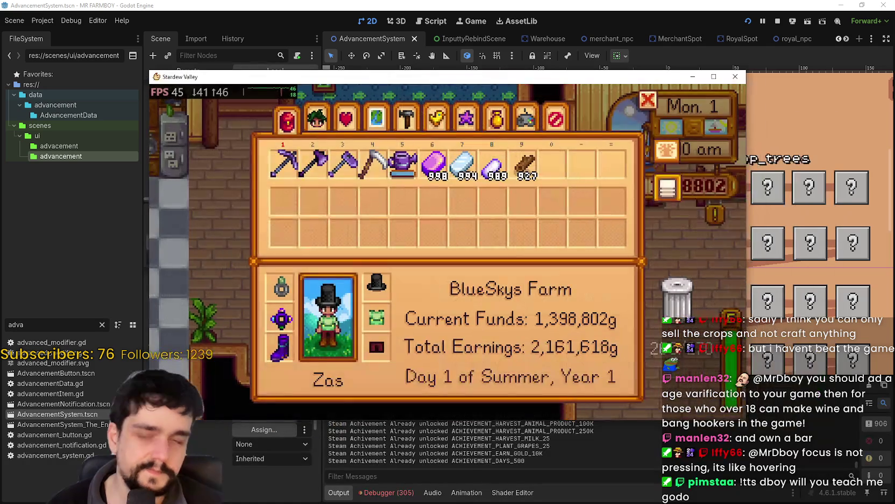
Flip between the Map, Crafting and Animals pages with Tab and Shift+Tab
key(m)
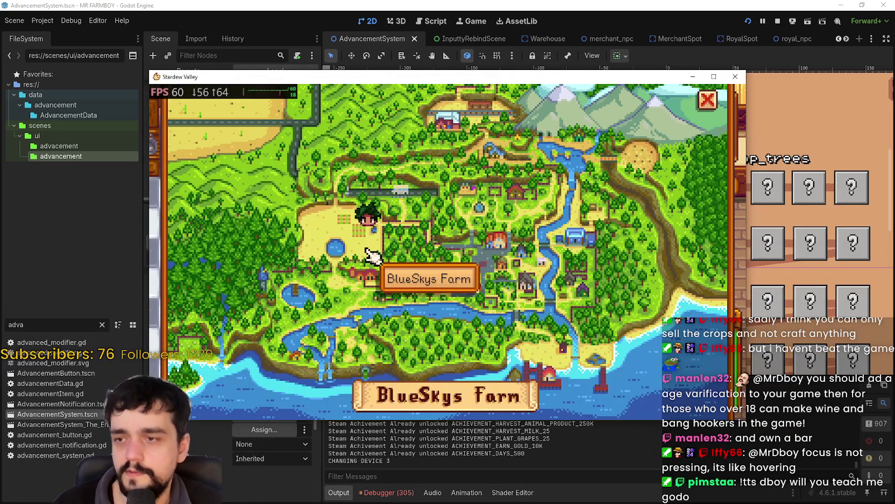
key(Tab)
key(Tab)
key(Tab)
key(Tab)
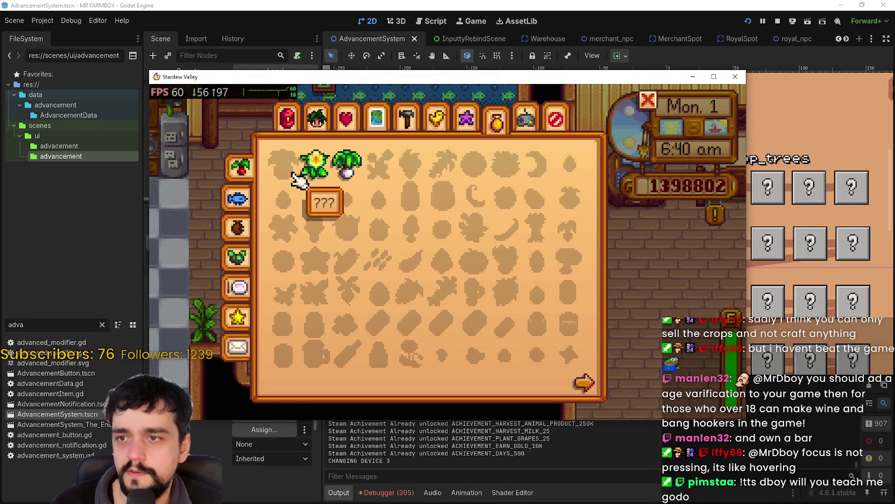
key(Tab)
key(shift+Tab)
key(shift+Tab)
key(shift+Tab)
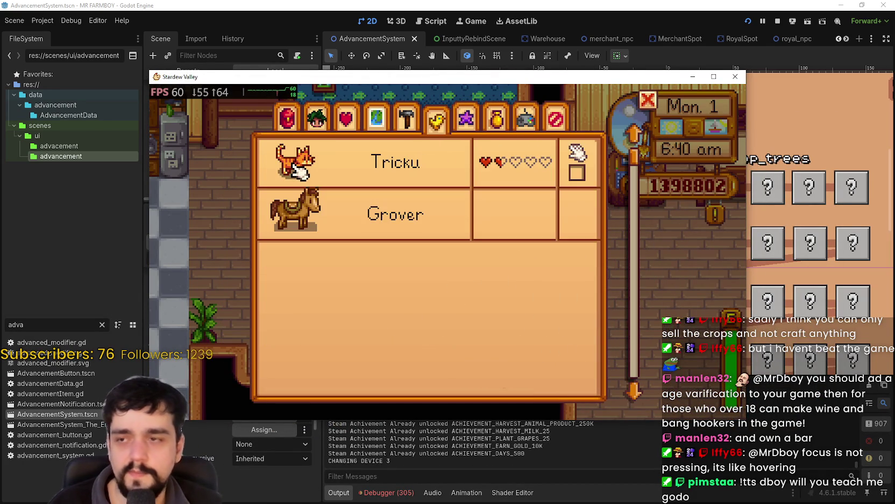
key(shift+Tab)
key(Tab)
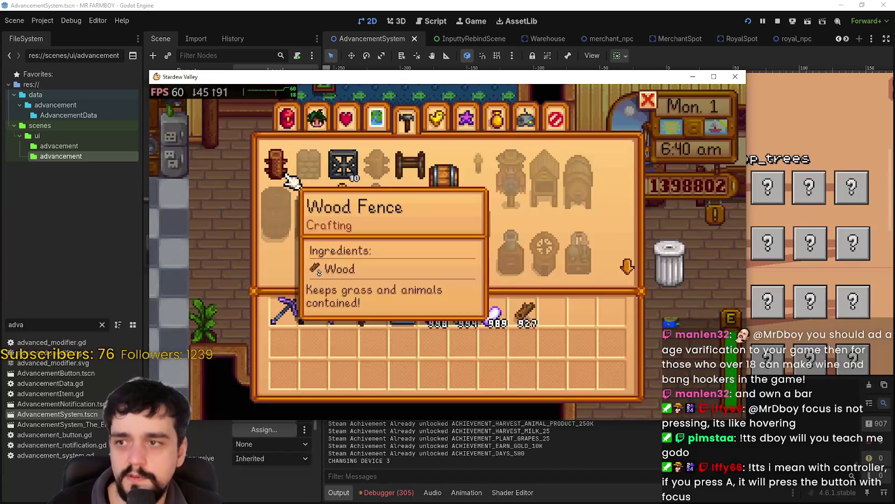
click(629, 268)
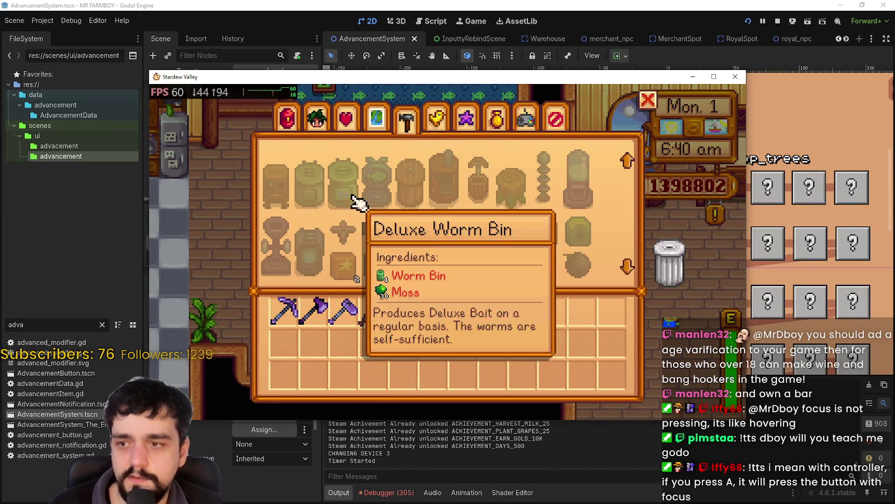
key(Tab)
key(shift+Tab)
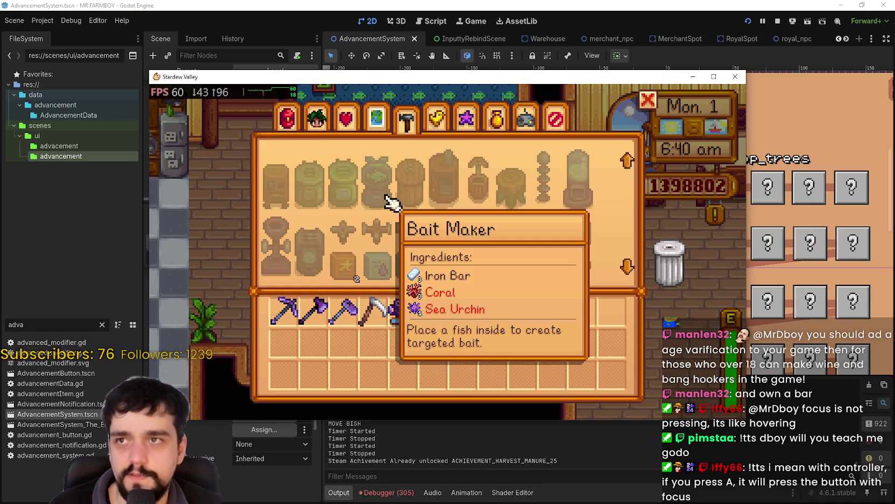
Use arrow keys across crafting recipes and menu pages, ending on the Options page
key(Right)
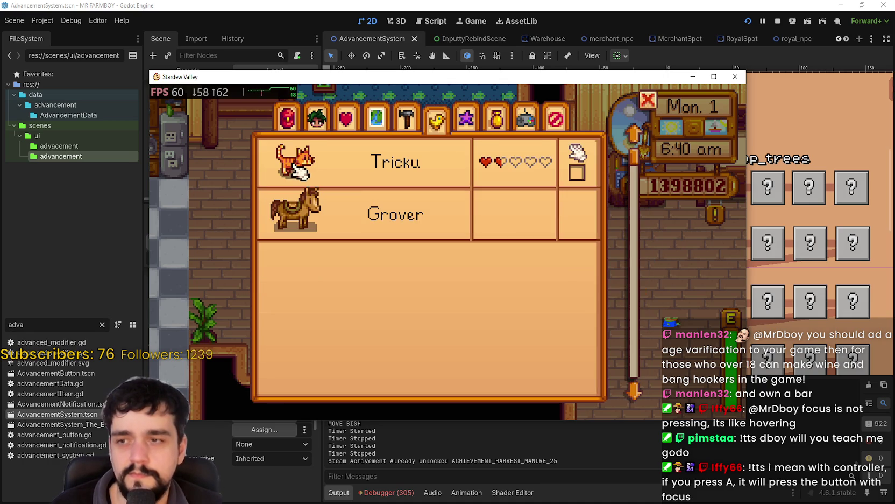
key(Down)
key(Up)
key(Left)
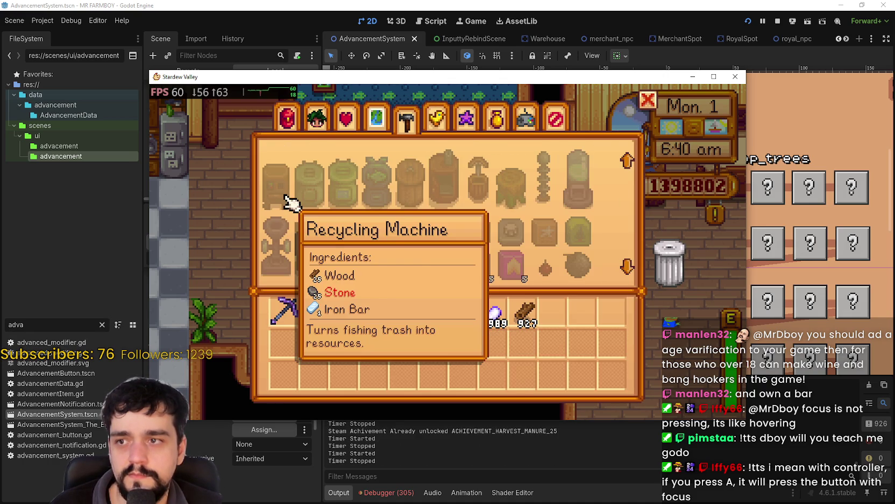
key(Right)
key(Right)
key(Right)
key(Right)
key(Right)
key(Left)
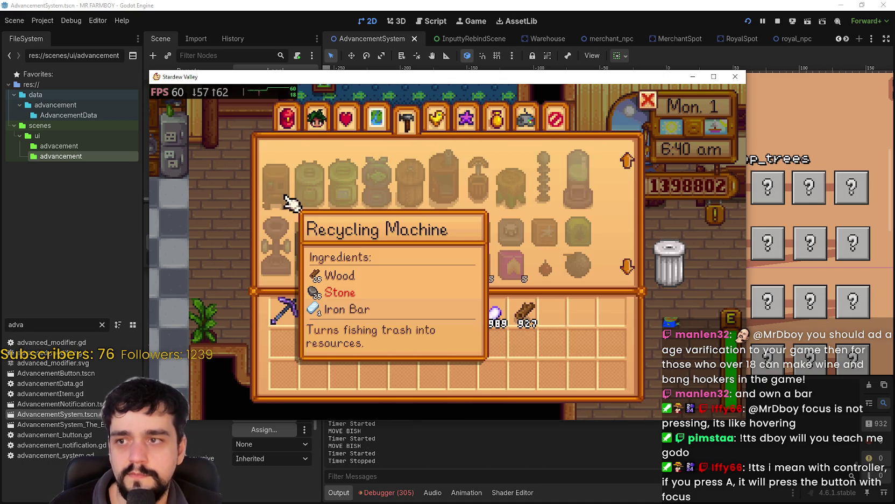
key(Right)
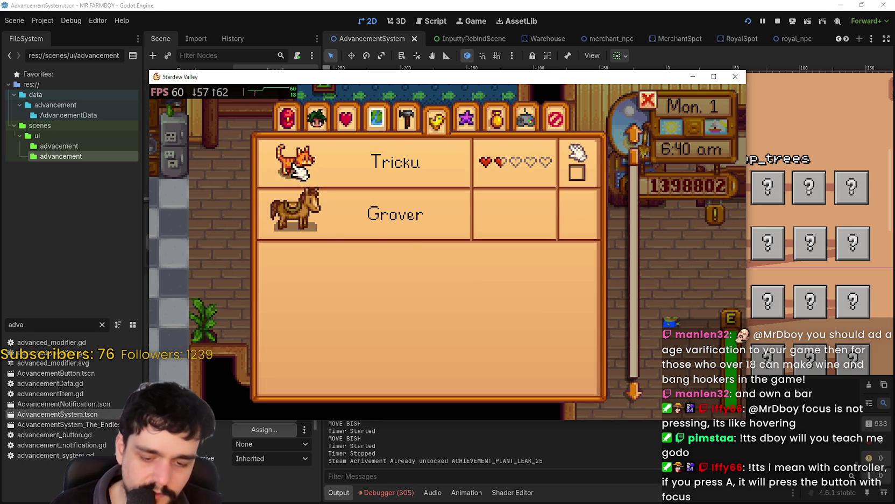
key(Left)
key(Left)
key(Left)
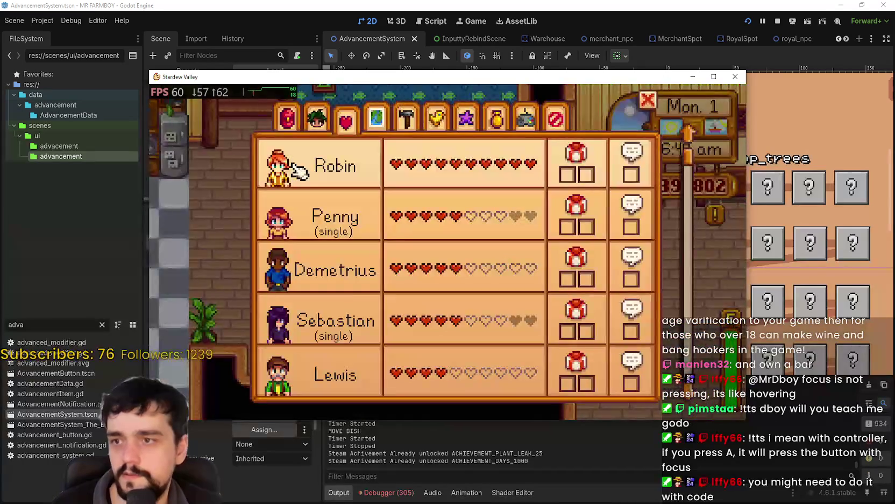
key(Right)
key(Right)
key(Right)
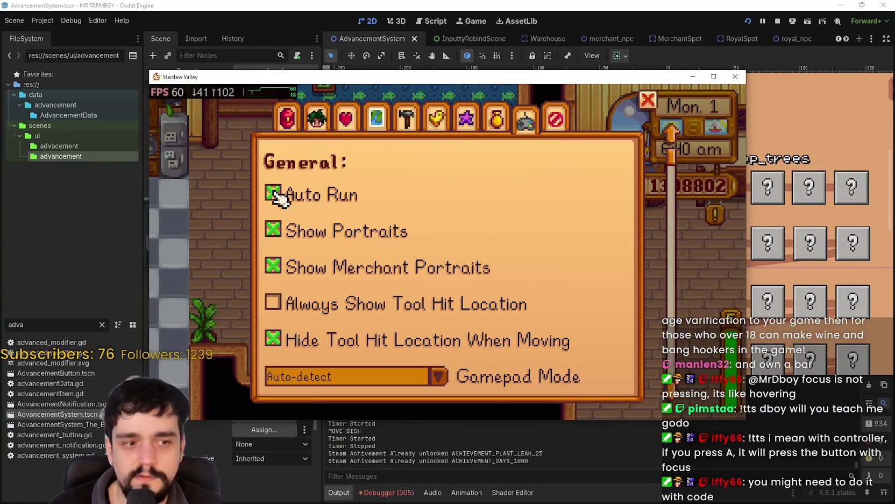
key(Right)
key(Left)
Arrow through crafting recipes to Torch and Bee House, open the map, then switch to the focus docs
key(Left)
key(Left)
key(Left)
key(Right)
key(Right)
key(Right)
key(Left)
key(Right)
key(Right)
key(Right)
key(Right)
key(Right)
key(Right)
key(m)
key(Left)
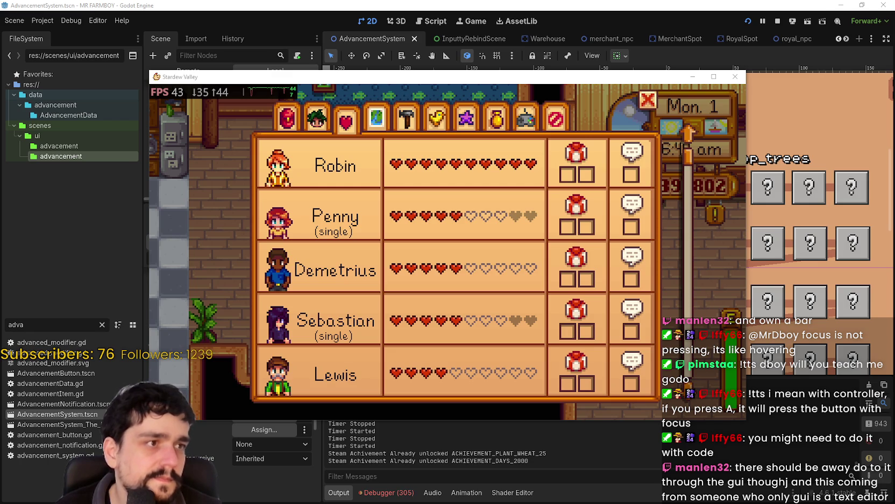
key(alt+Tab)
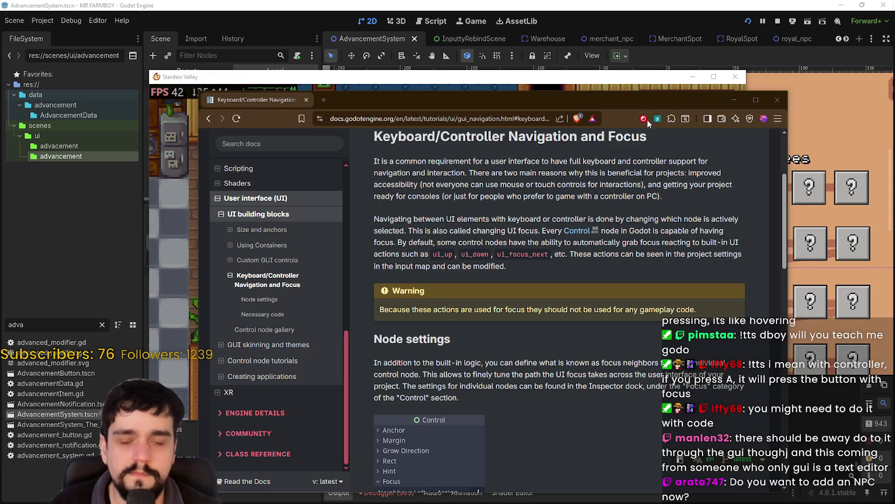
Maximize the docs window and toggle the code sample between C# and GDScript
click(756, 99)
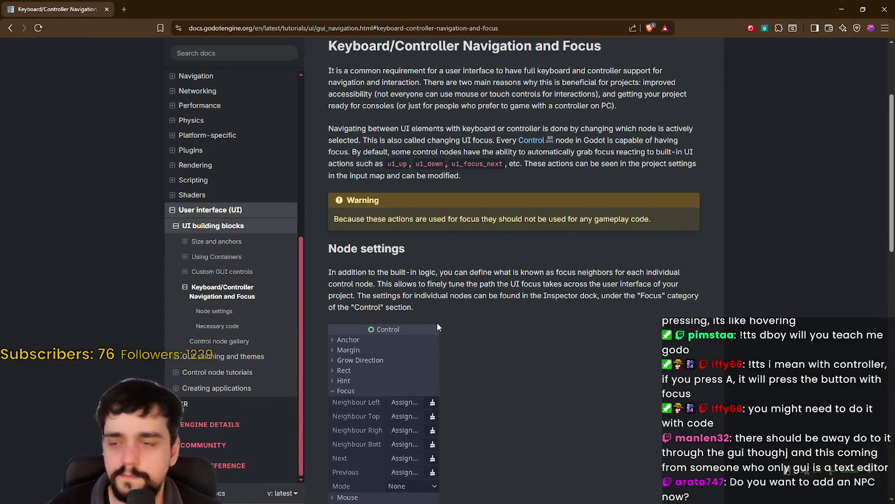
scroll(437, 322, down, 3)
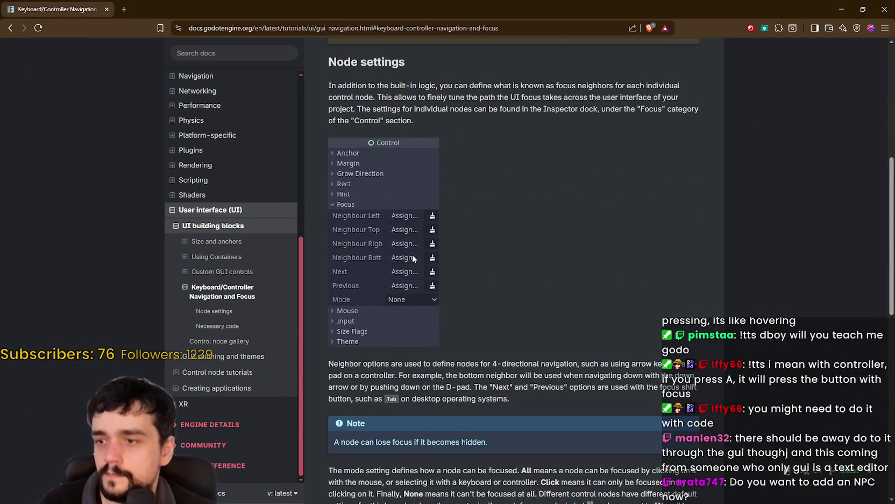
scroll(411, 260, up, 3)
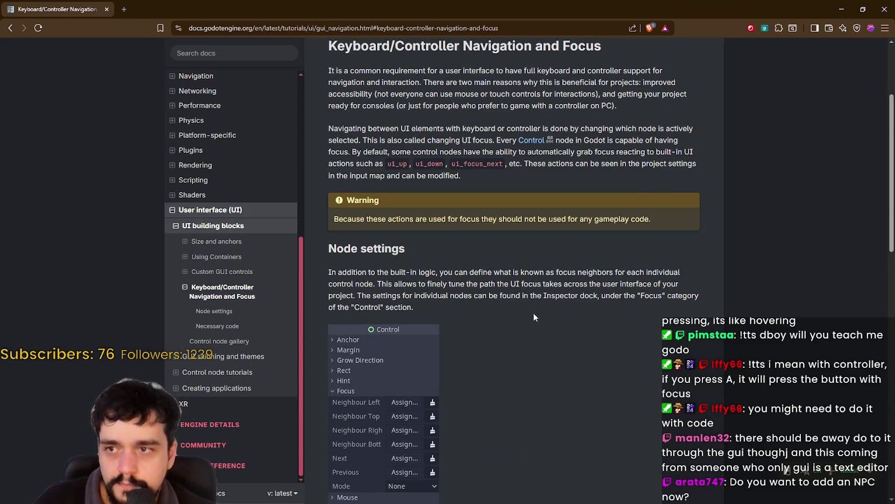
scroll(528, 322, down, 5)
scroll(472, 304, down, 1)
scroll(473, 318, down, 3)
scroll(473, 317, down, 3)
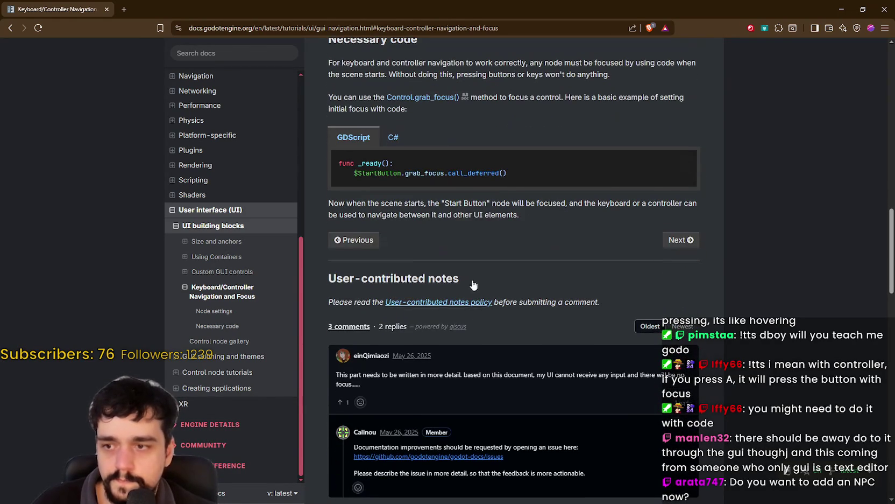
click(393, 138)
click(354, 137)
Highlight ui_focus_next in the sample code and the user note about mouse inputs not working
scroll(532, 367, down, 3)
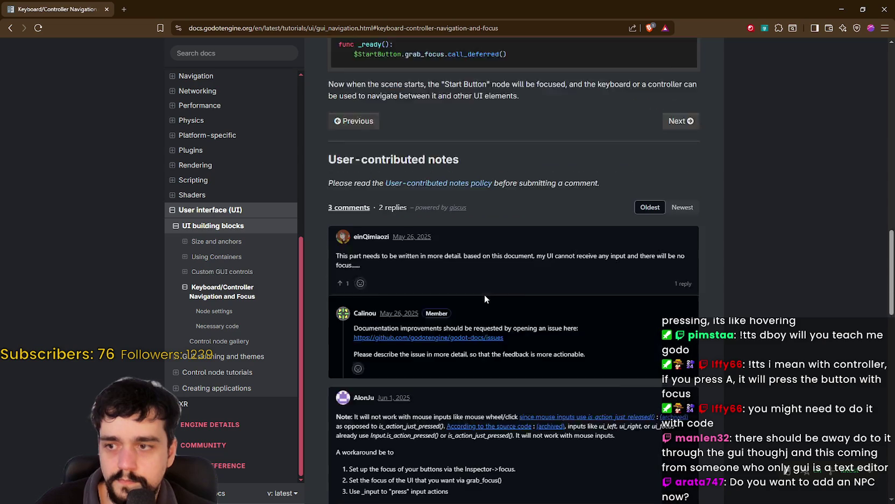
scroll(531, 367, down, 2)
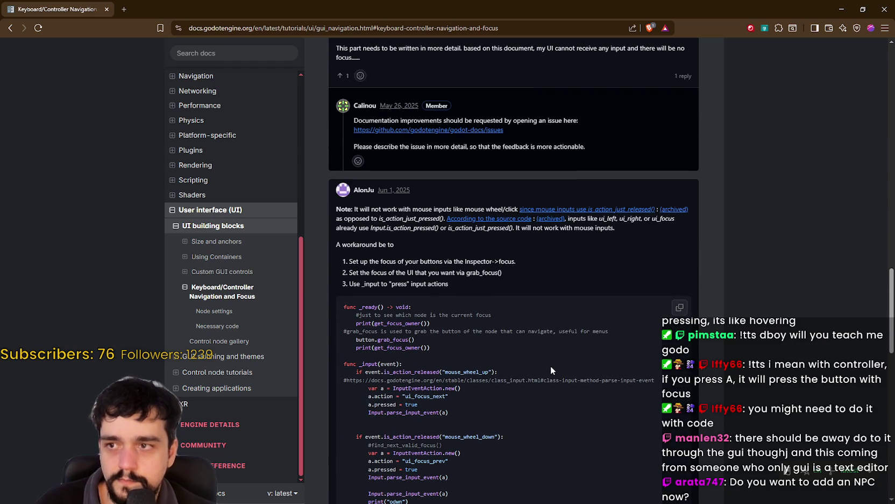
scroll(550, 364, down, 2)
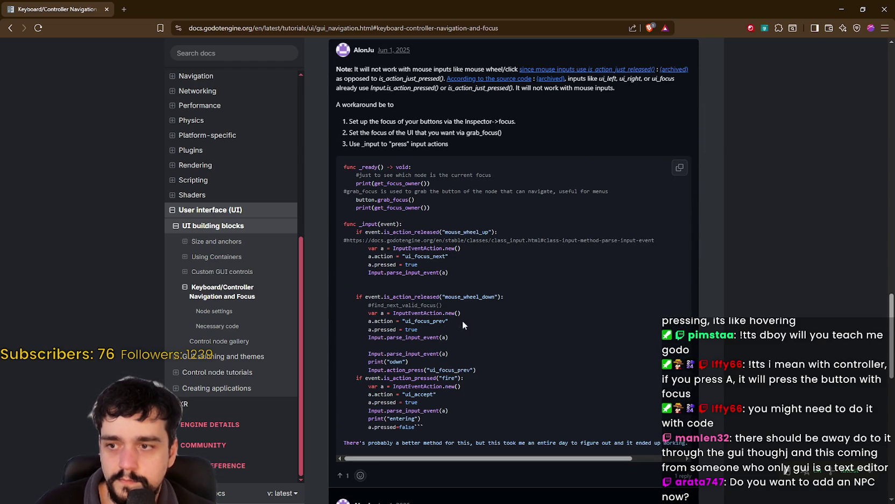
double_click(423, 256)
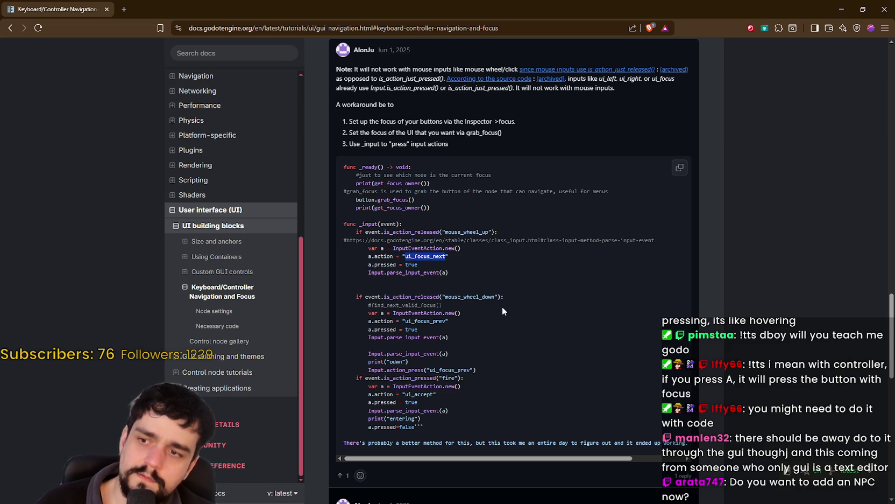
scroll(502, 311, down, 1)
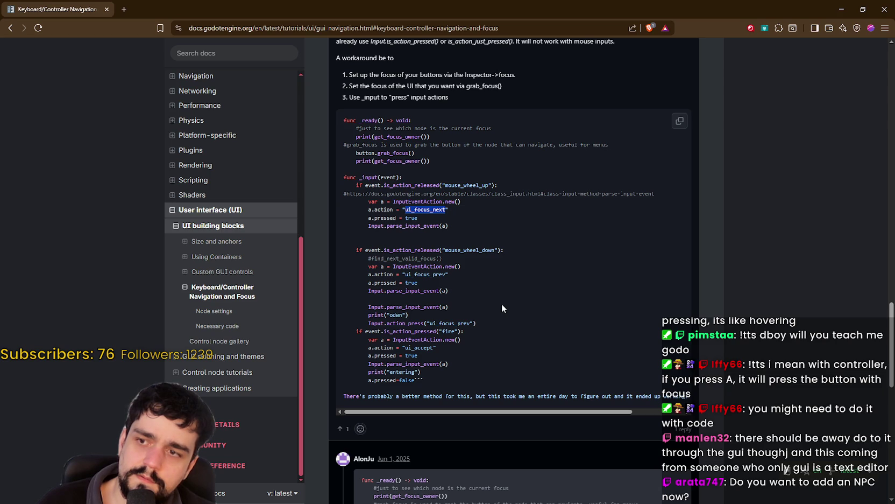
drag(442, 415, 503, 408)
drag(626, 410, 570, 412)
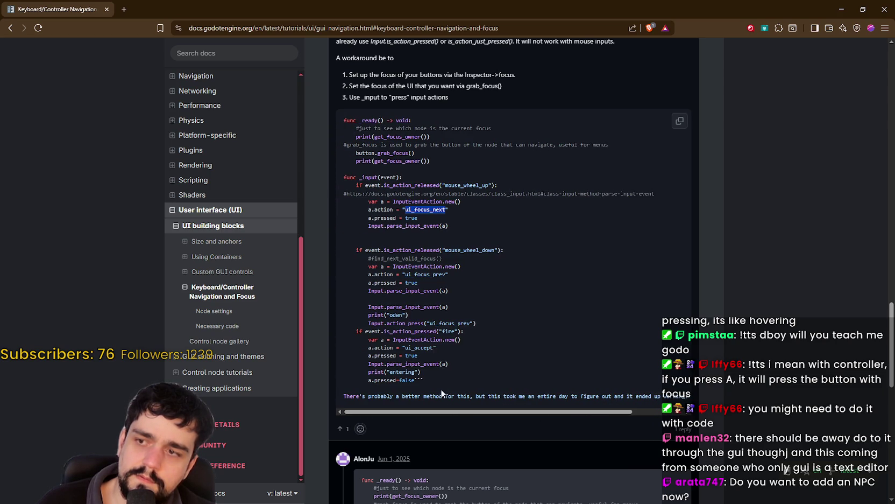
scroll(435, 347, down, 1)
scroll(435, 347, up, 3)
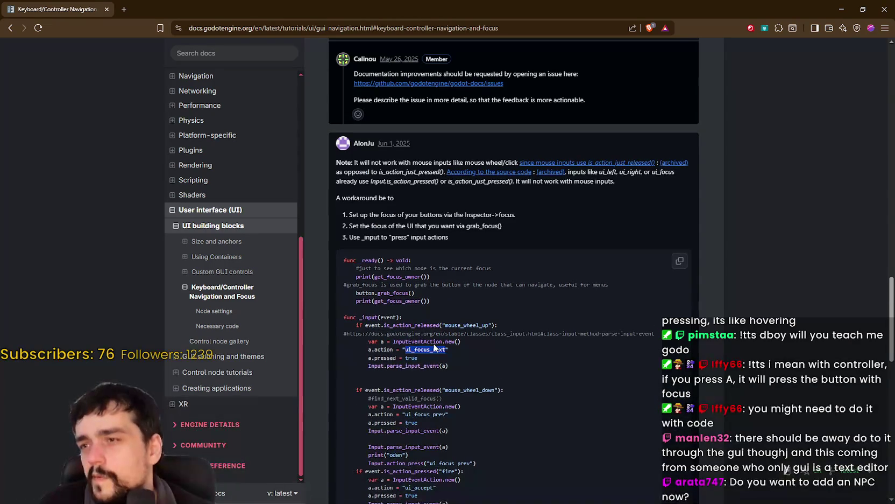
drag(360, 162, 516, 162)
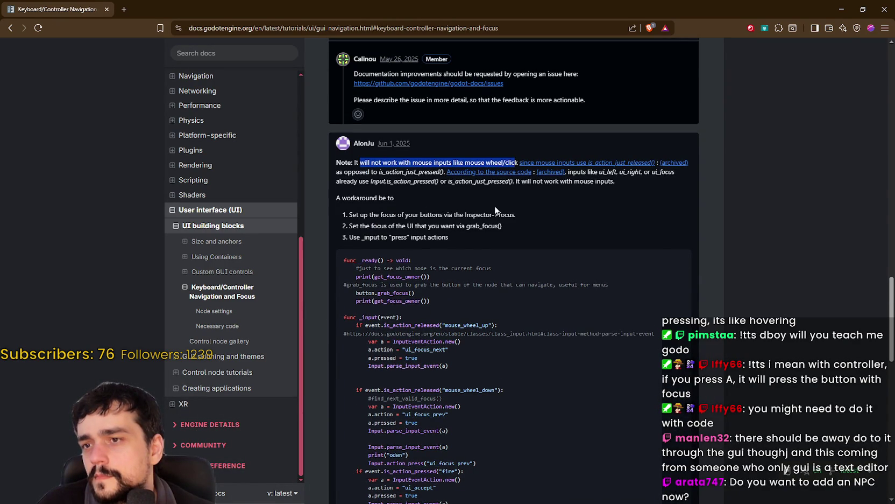
Scroll back up to the top of the Keyboard/Controller Navigation and Focus page
scroll(478, 244, down, 8)
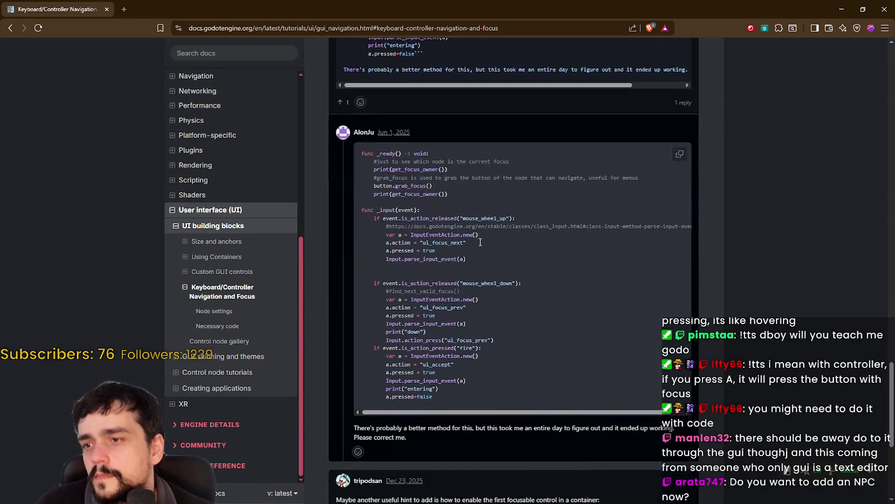
scroll(480, 242, down, 4)
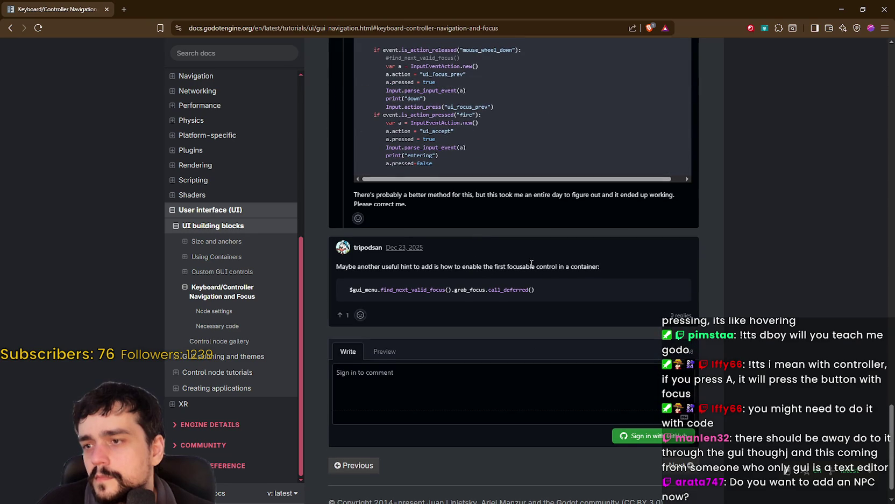
scroll(567, 398, down, 1)
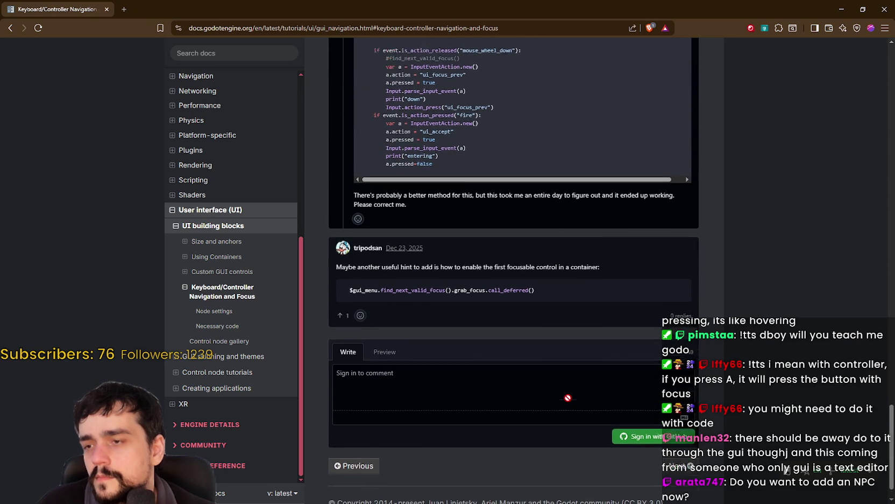
scroll(565, 376, up, 12)
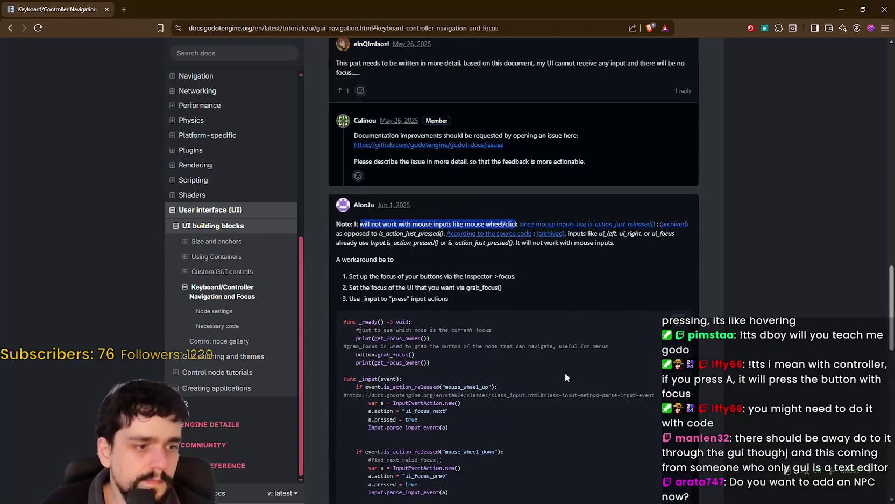
scroll(565, 377, up, 2)
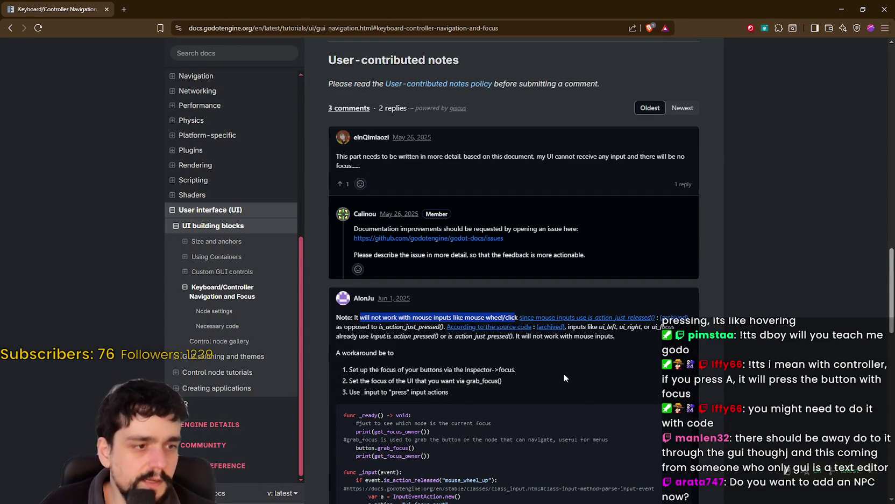
scroll(563, 378, up, 3)
scroll(562, 373, up, 20)
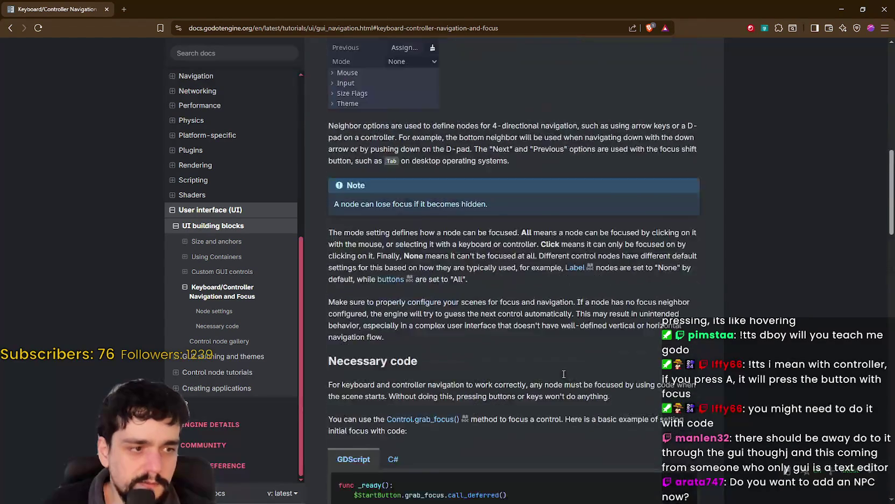
scroll(561, 375, up, 4)
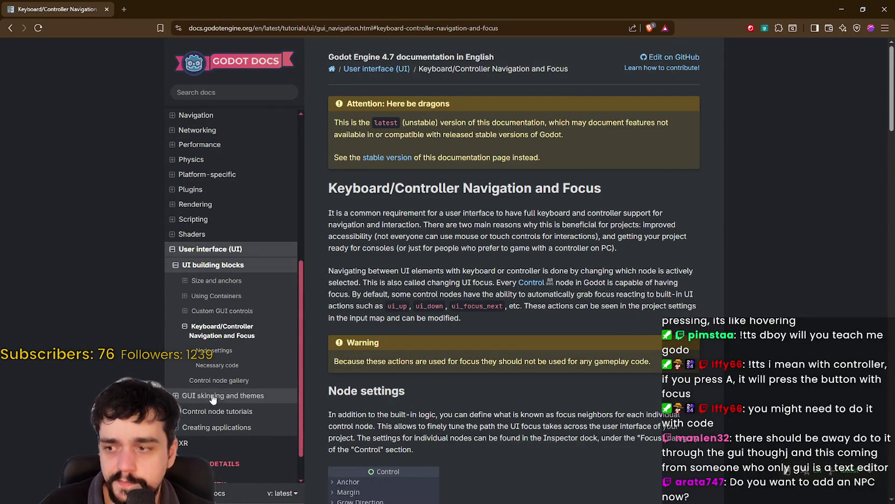
Open the Control node gallery page from the sidebar and browse it
scroll(218, 377, down, 1)
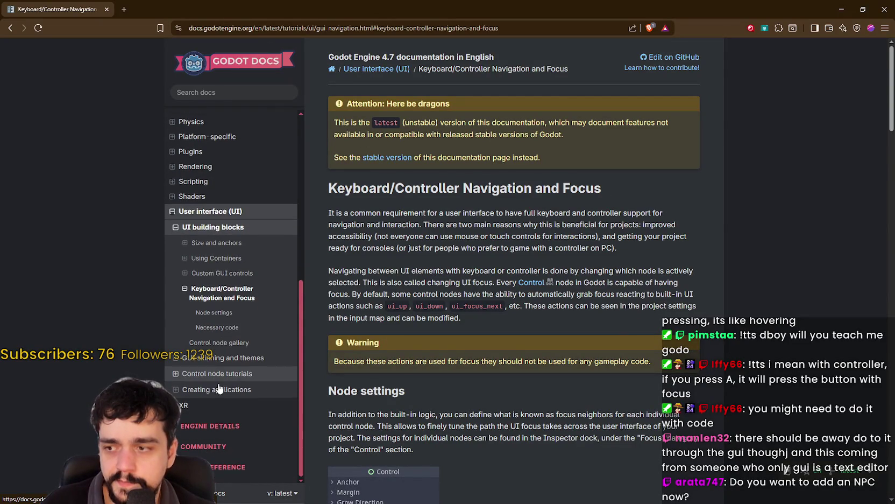
click(264, 343)
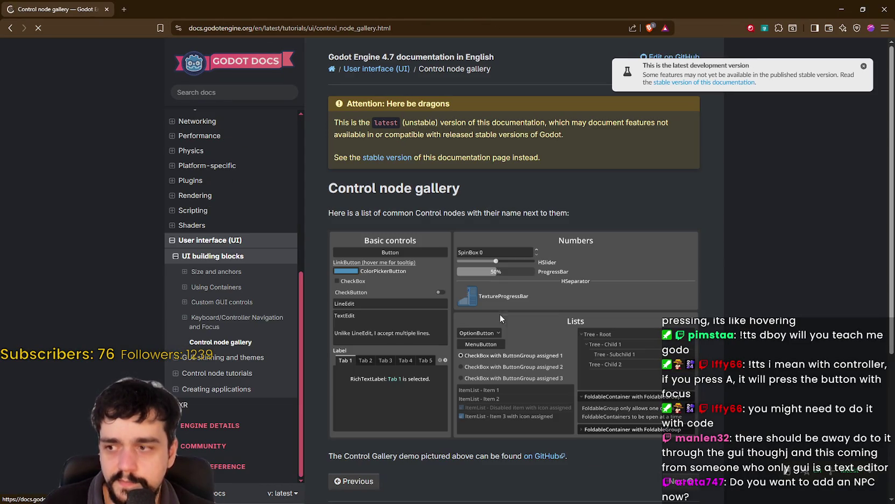
scroll(556, 461, down, 5)
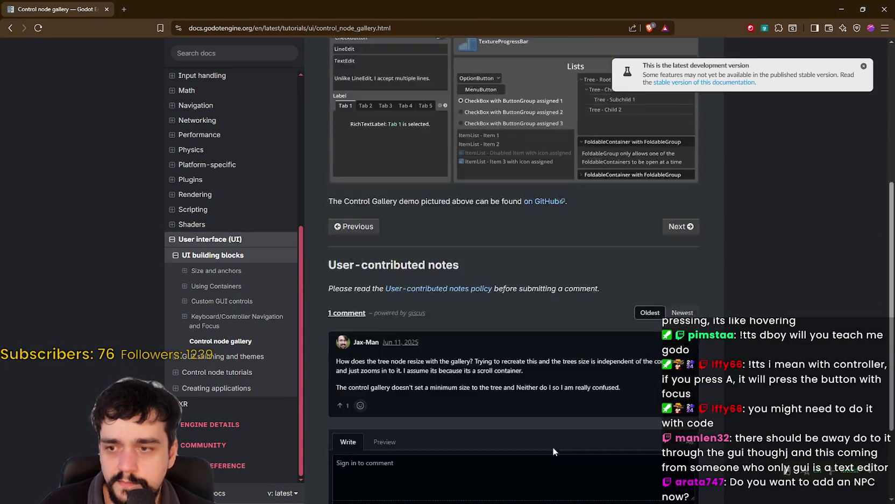
scroll(548, 438, up, 3)
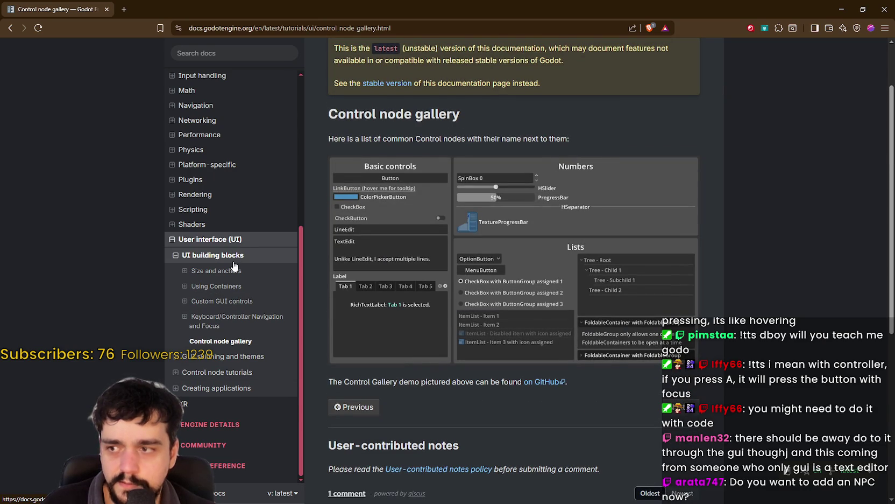
Open the User interface (UI) overview page and scroll through its building blocks
click(167, 240)
scroll(520, 351, down, 5)
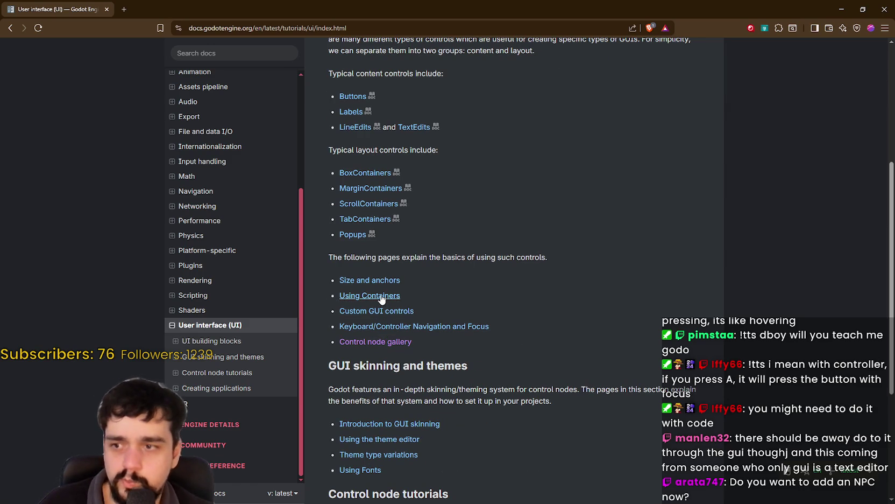
scroll(434, 331, up, 5)
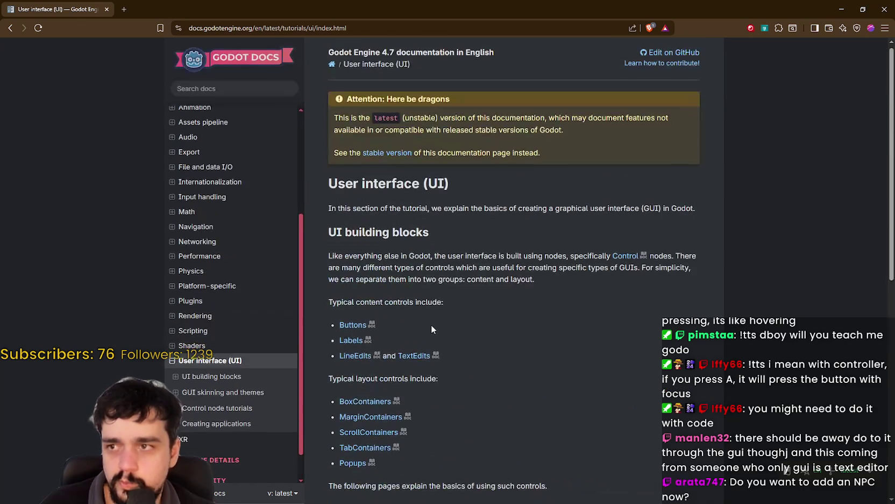
Search the Godot docs for 'tabs' and open the TabContainer property descriptions
click(213, 94)
text(tabs)
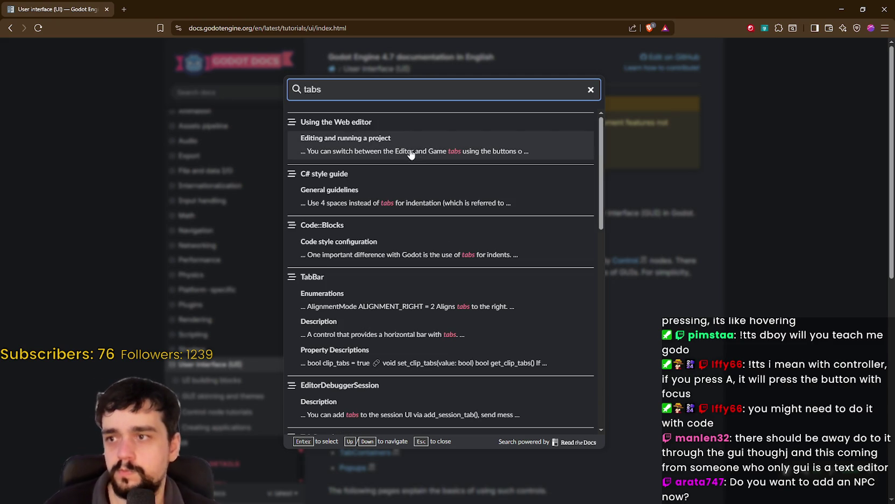
scroll(455, 258, down, 6)
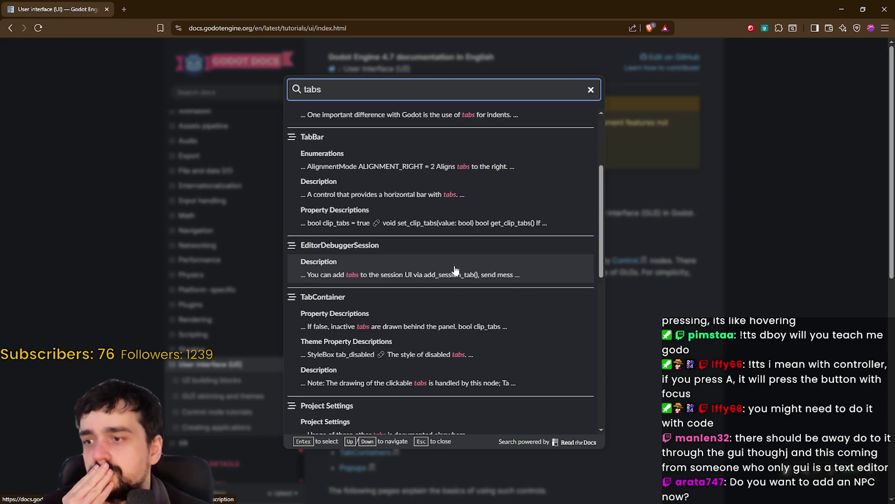
scroll(458, 246, up, 2)
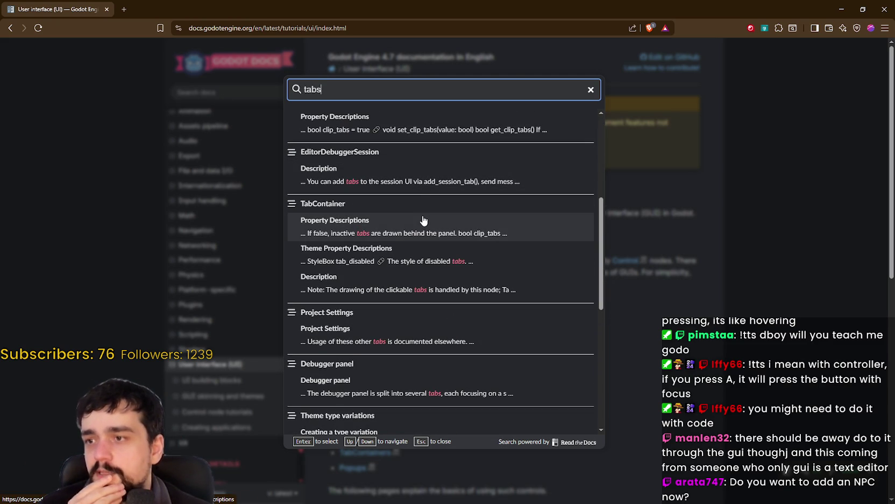
click(423, 215)
Read through TabContainer's properties, methods and theme properties such as the tab_selected styles
scroll(581, 295, down, 3)
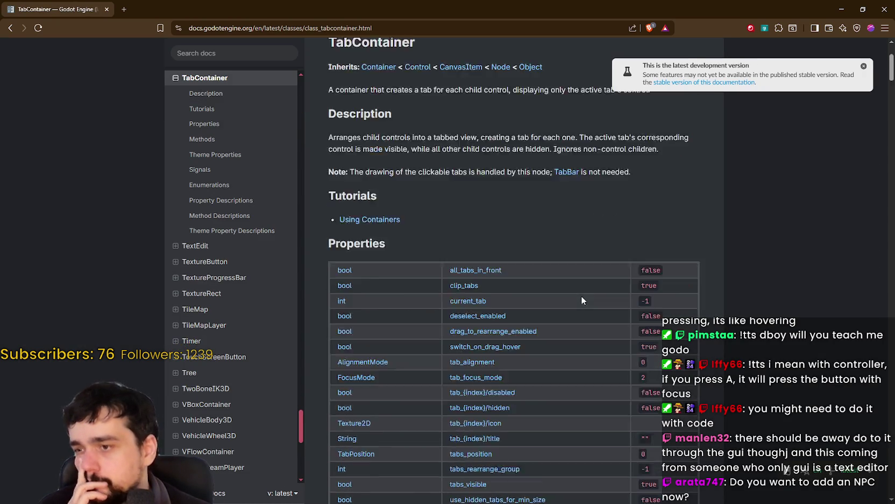
scroll(578, 292, down, 7)
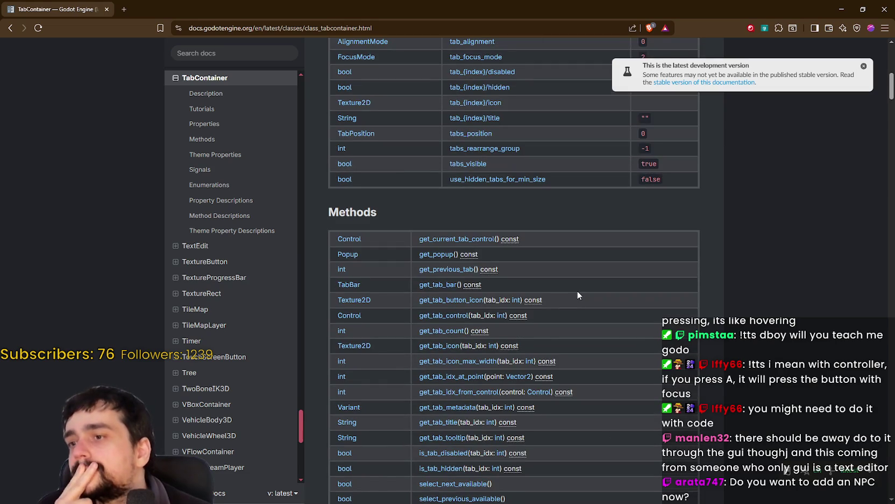
scroll(575, 292, up, 7)
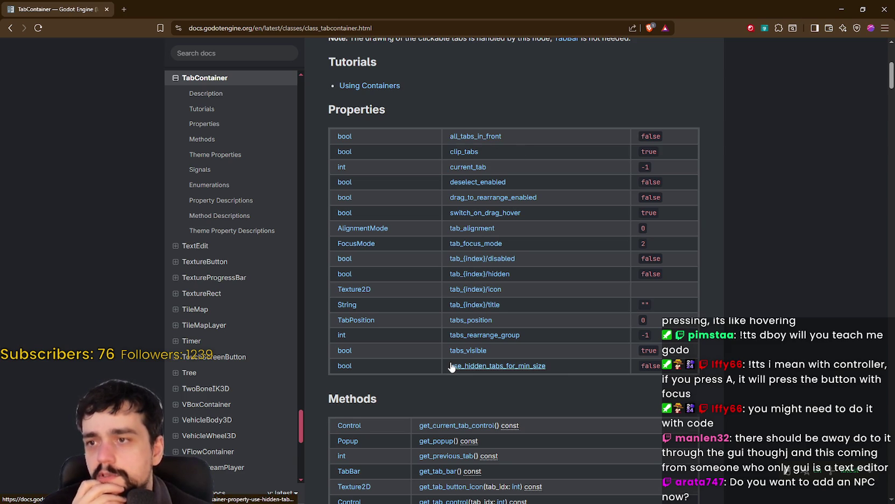
scroll(451, 359, down, 2)
scroll(451, 359, down, 5)
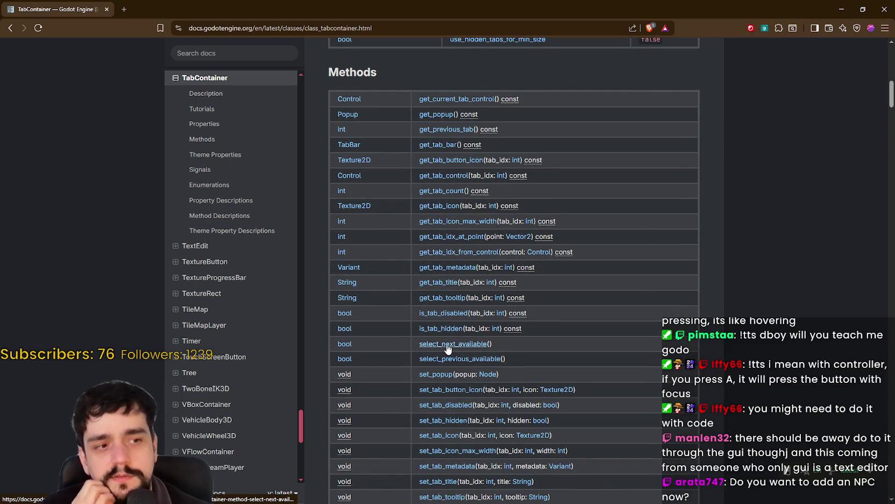
scroll(641, 345, down, 9)
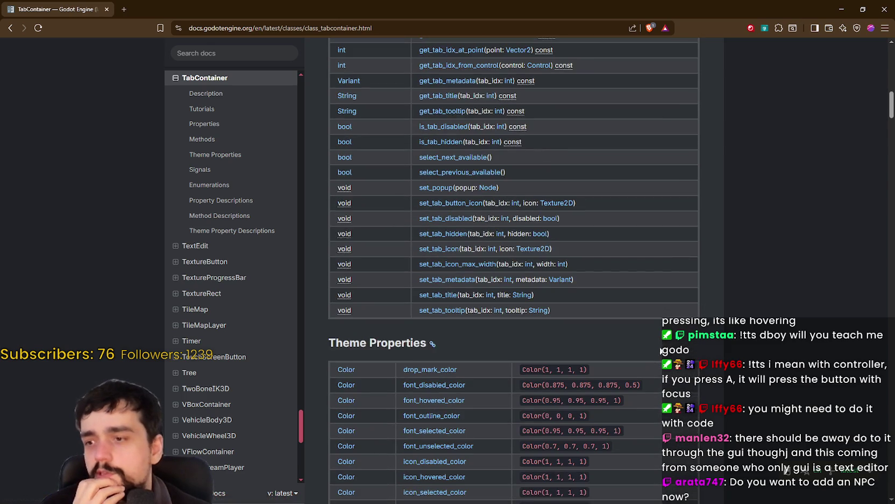
scroll(643, 348, down, 3)
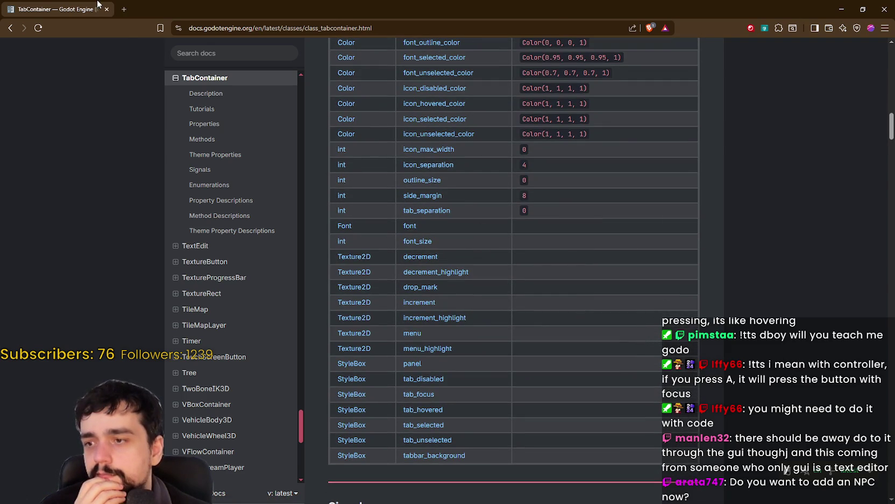
Google 'godot going through tabs with keys' in a new tab, then return to the game
click(124, 9)
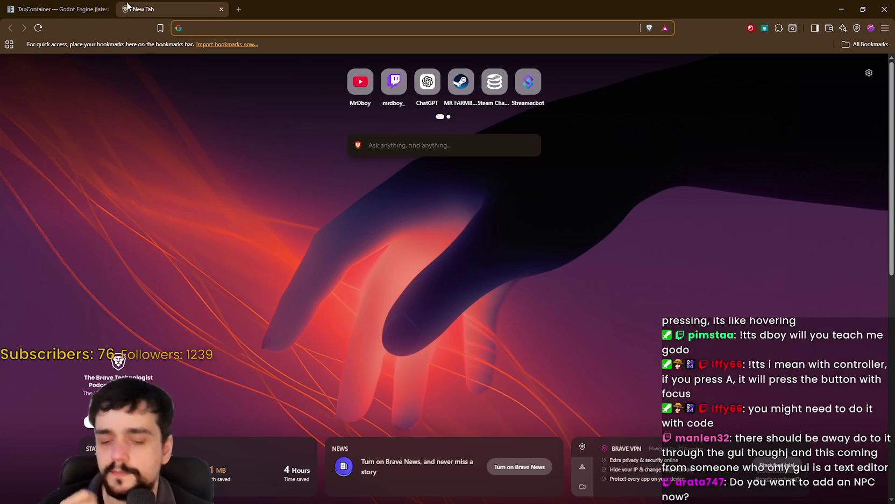
text(godot )
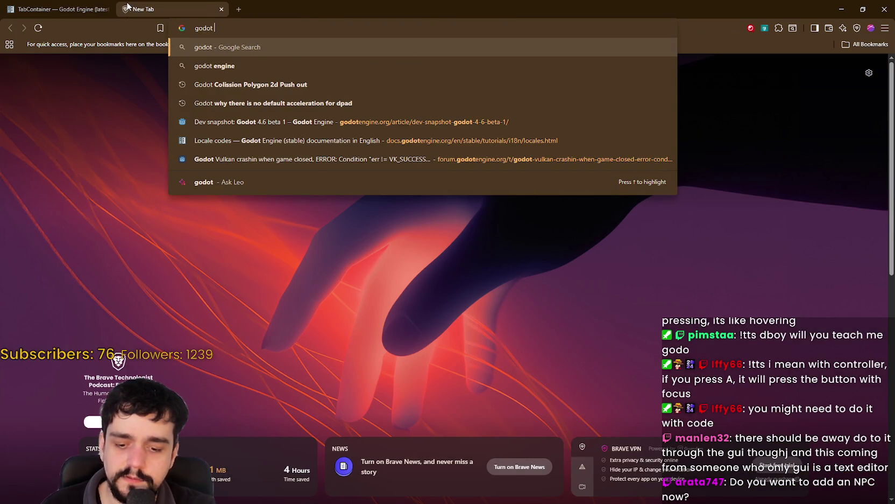
text(going thr)
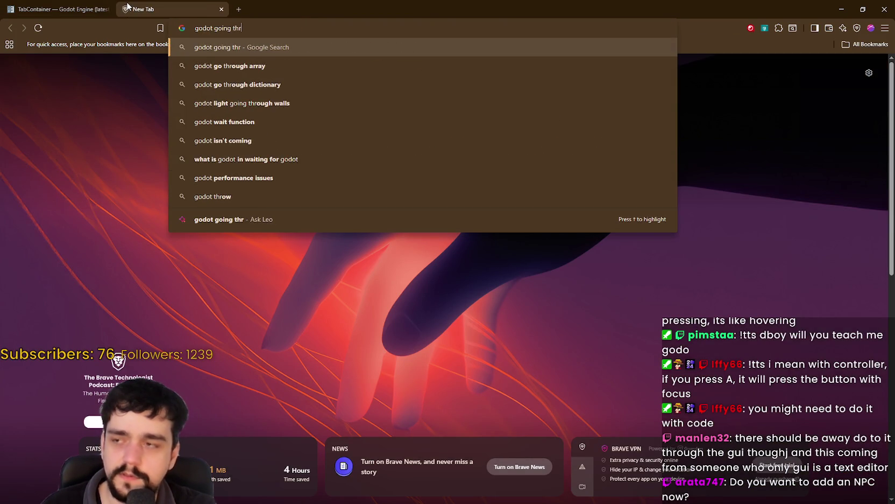
text(ough tabs wit)
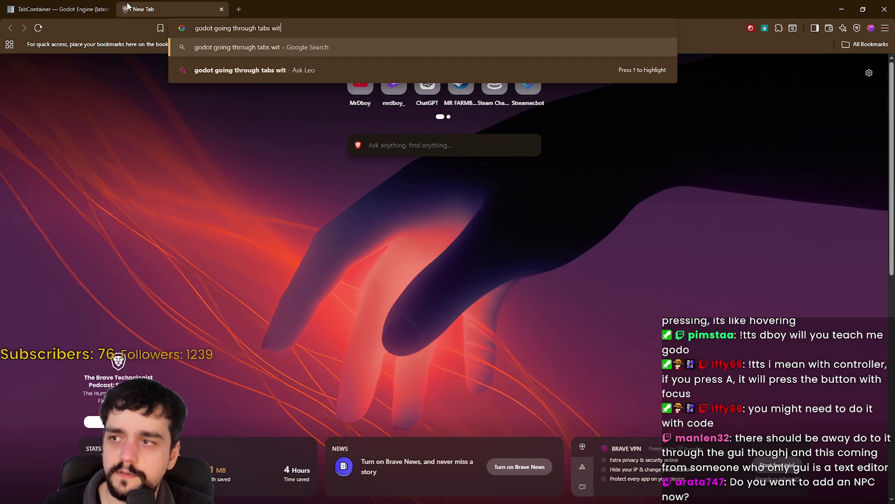
text(h keys)
key(Return)
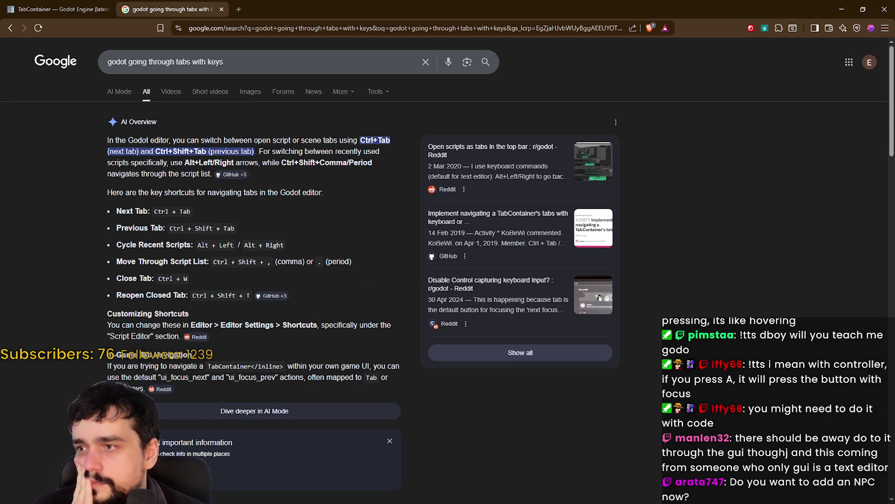
key(alt+Tab)
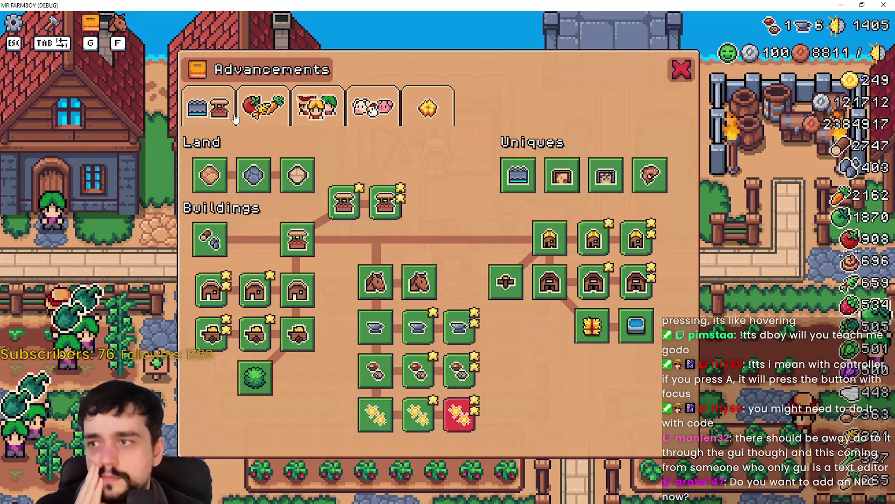
View the Crops and Workers advancement tabs in the game, then scroll the search results
click(246, 110)
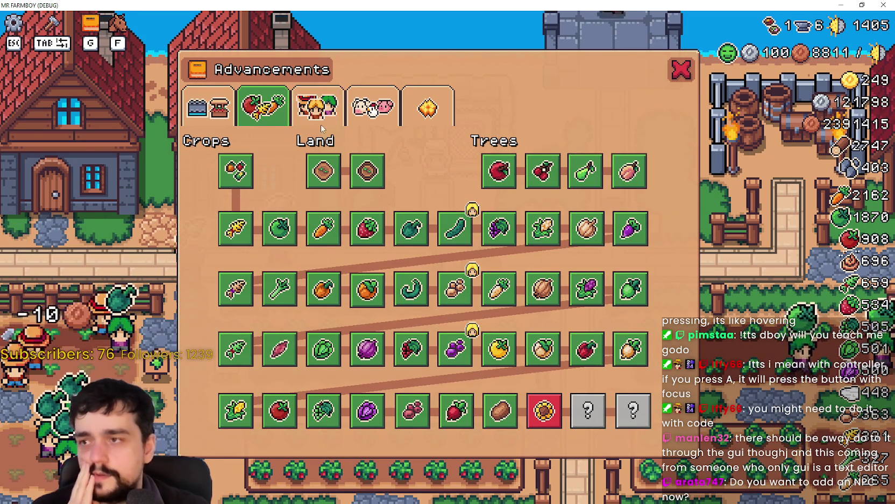
click(317, 120)
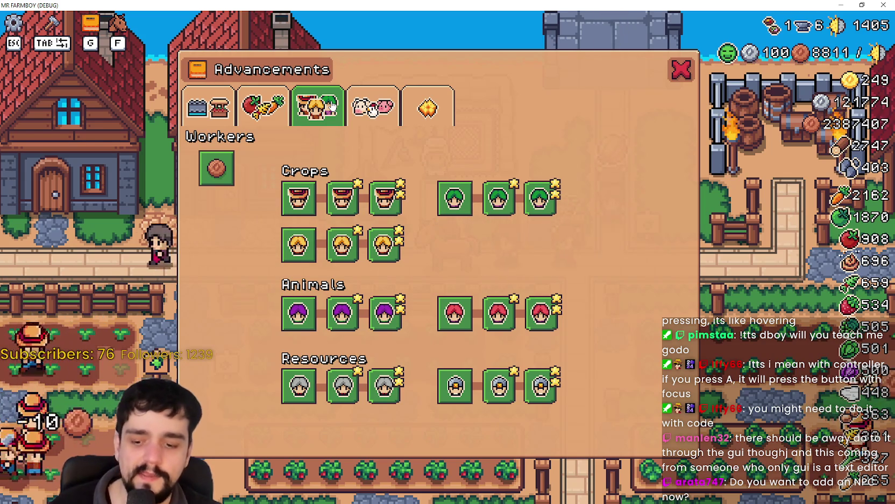
key(alt+Tab)
scroll(327, 411, down, 10)
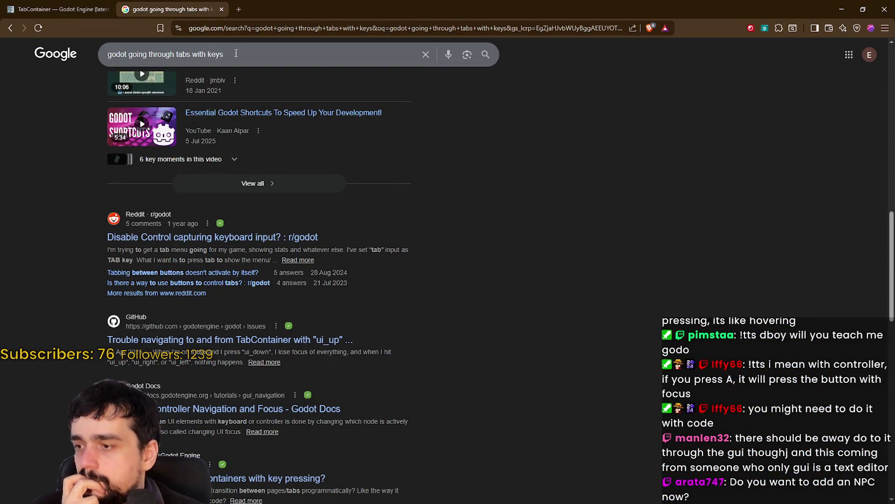
Replace the query with 'godot cycle through control tabs with keys' and search
drag(241, 53, 53, 49)
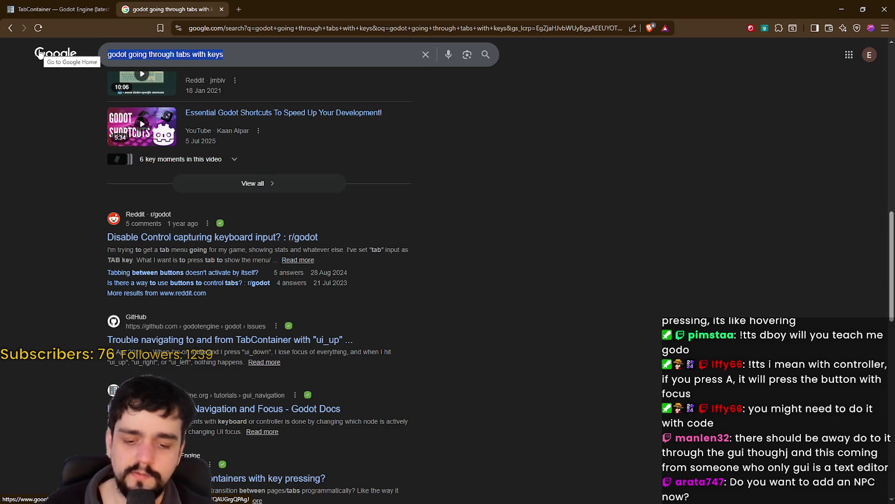
text(godot cy)
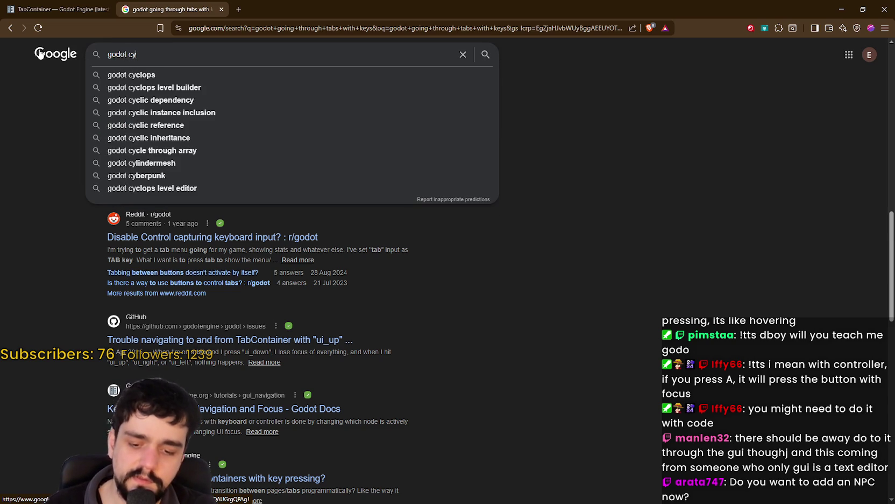
text(cle thro)
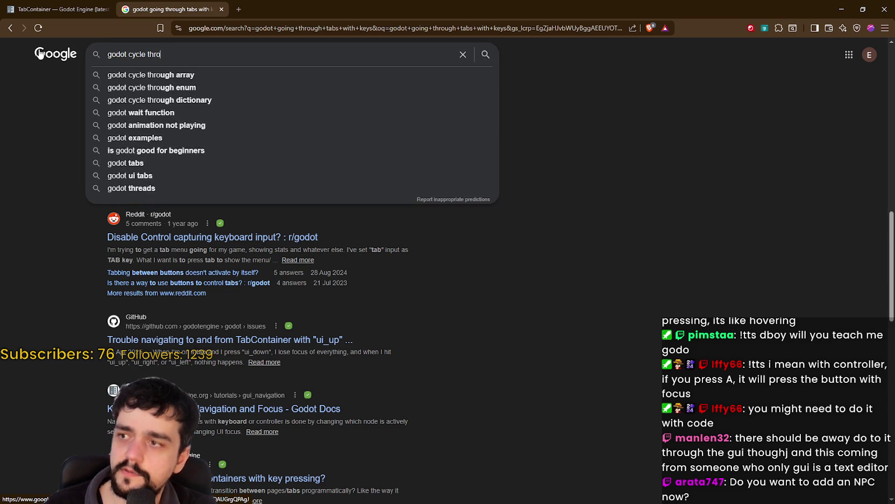
text(ugh contro)
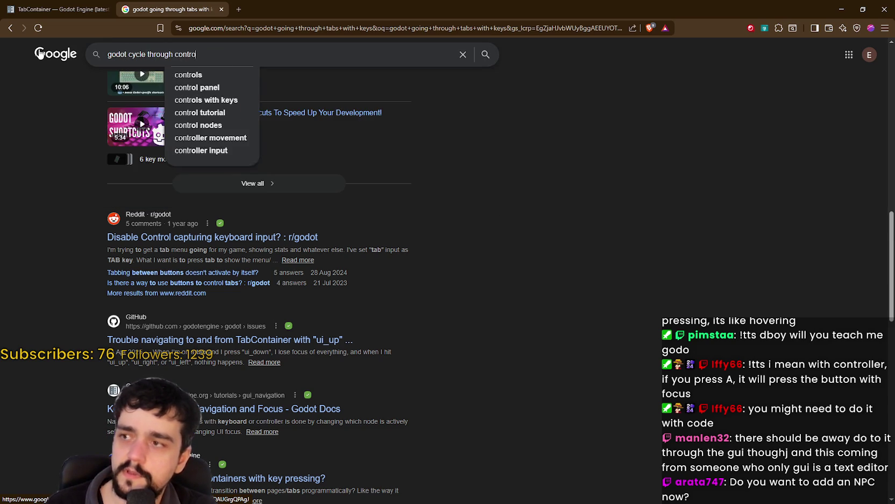
text(l tabs with keys)
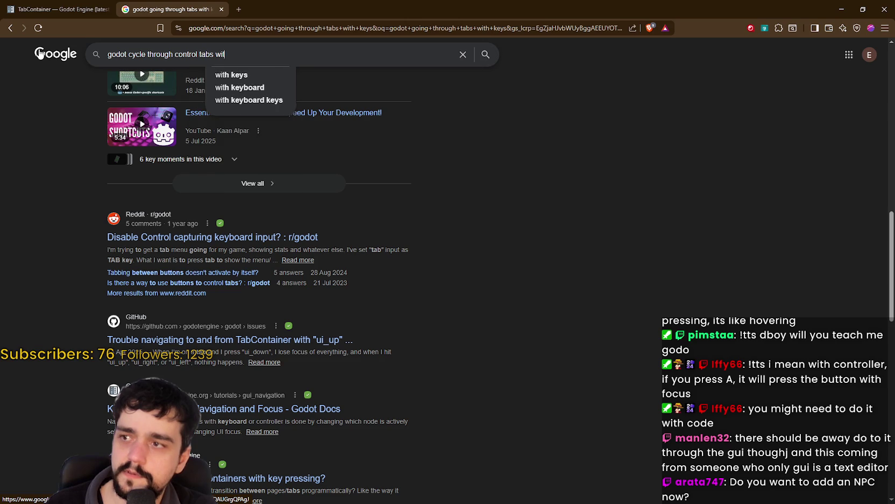
key(Return)
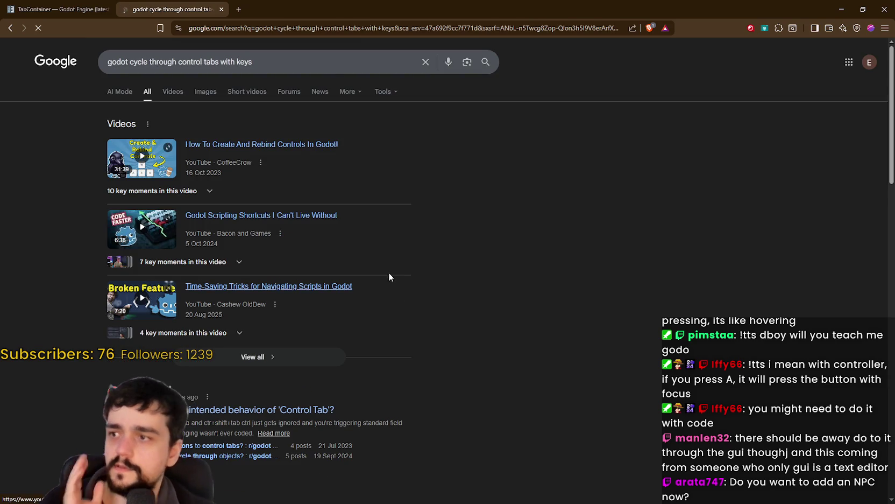
Open the GitHub TabContainer keyboard-navigation issue result in a new tab and switch to it
scroll(389, 269, down, 3)
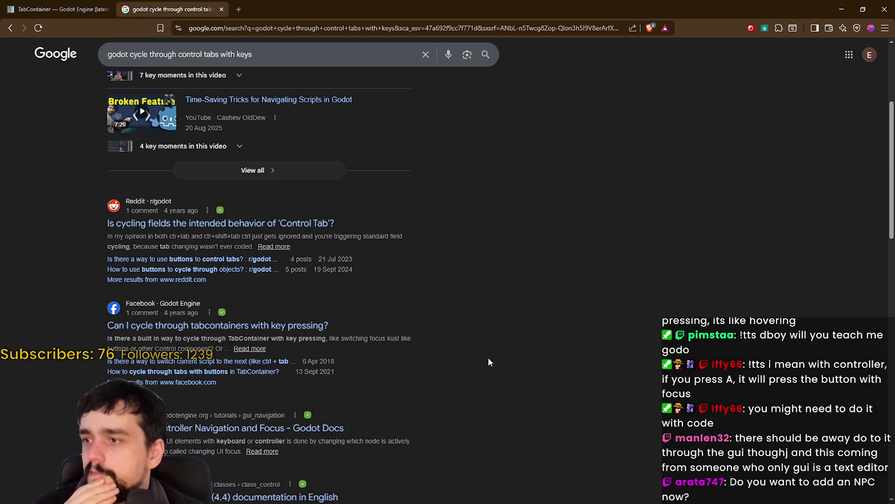
scroll(488, 361, down, 3)
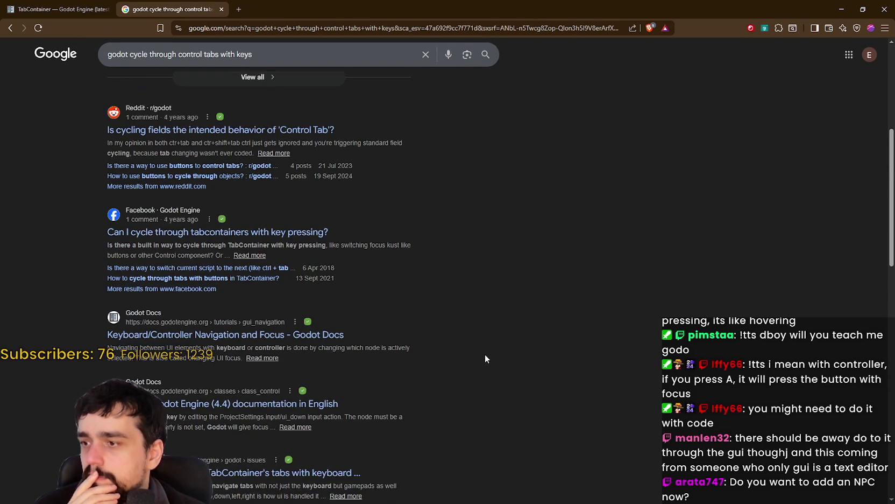
scroll(484, 354, down, 2)
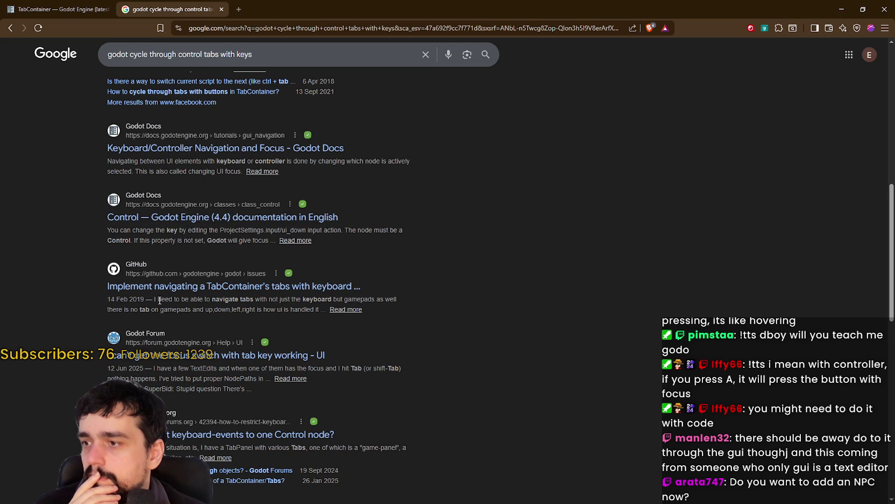
drag(314, 296, 398, 298)
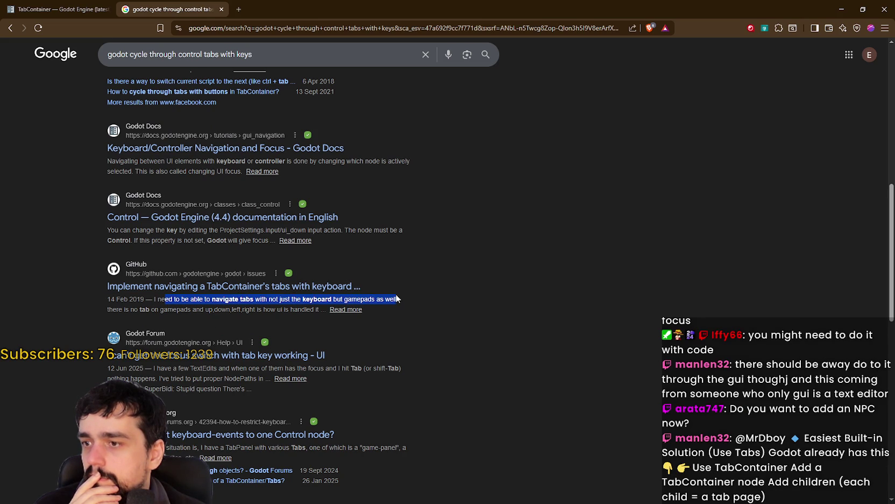
right_click(252, 285)
click(274, 291)
click(244, 7)
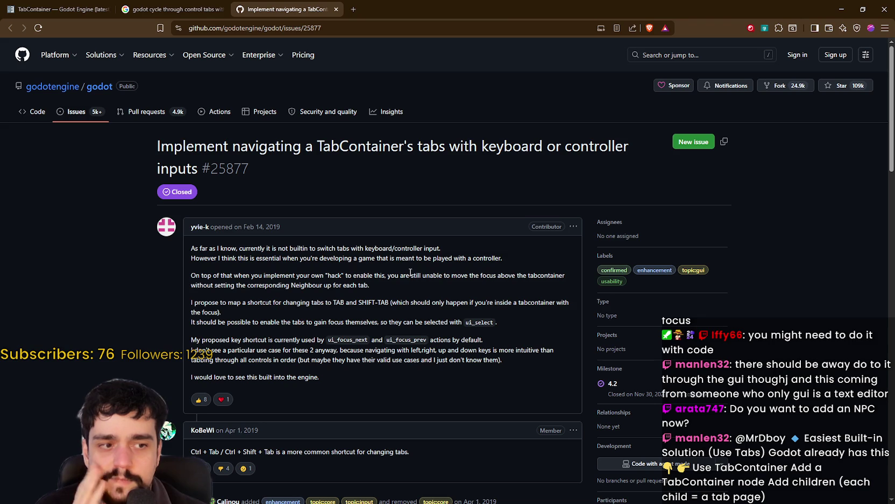
Read issue #25877's focus-neighbour comment down to the TabContainer script workaround, then minimize the browser
scroll(331, 335, down, 3)
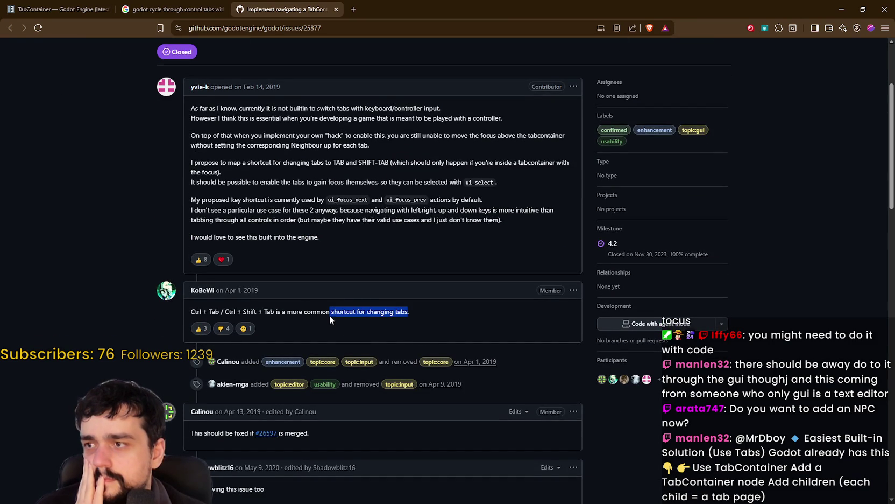
scroll(391, 332, down, 6)
scroll(396, 355, down, 1)
mouse_move(271, 189)
mouse_down()
mouse_move(359, 180)
mouse_move(444, 195)
mouse_move(437, 207)
mouse_up()
click(351, 185)
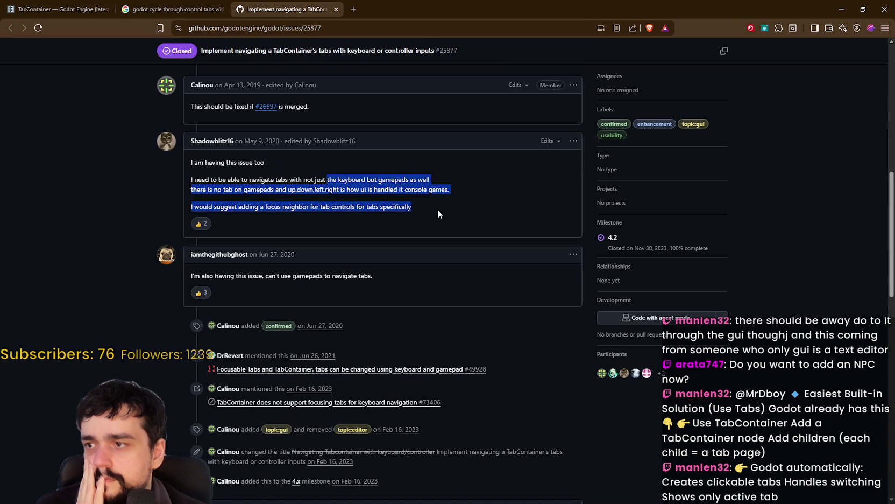
scroll(507, 325, down, 6)
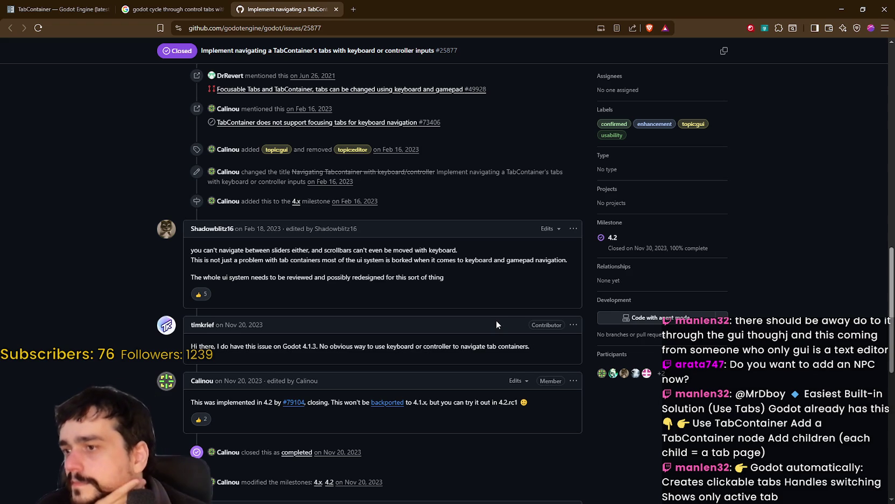
scroll(494, 320, down, 7)
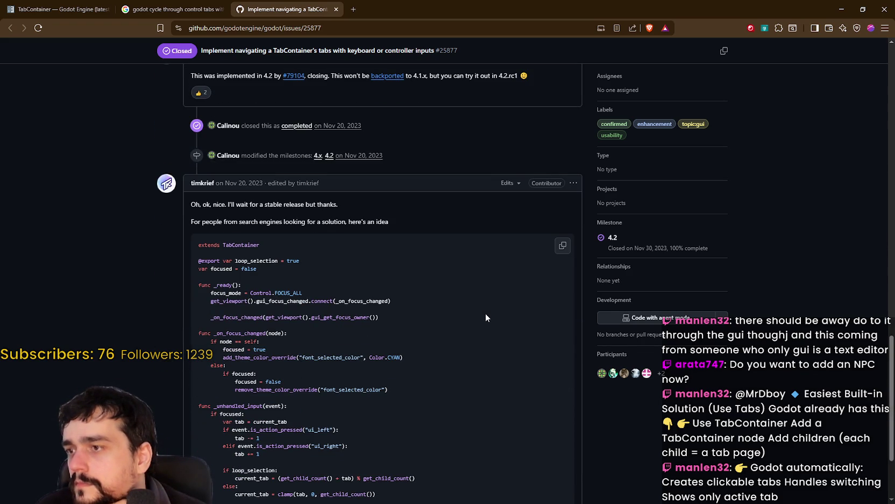
scroll(486, 317, down, 3)
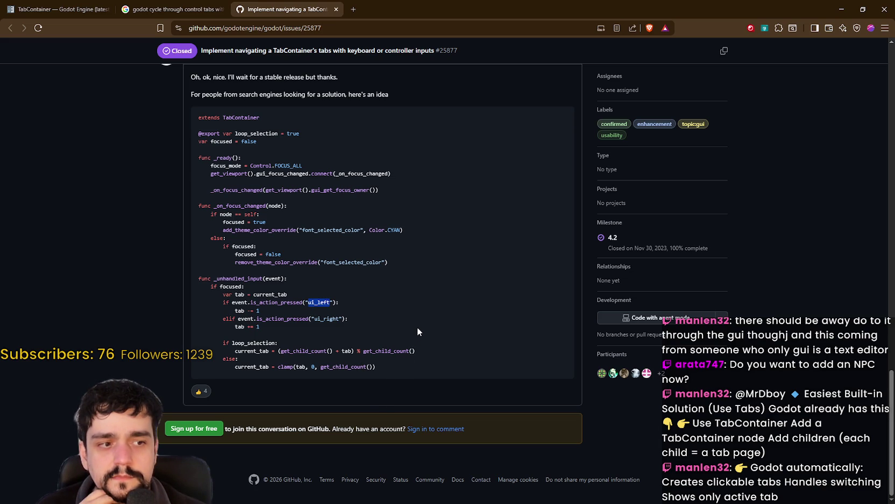
click(842, 8)
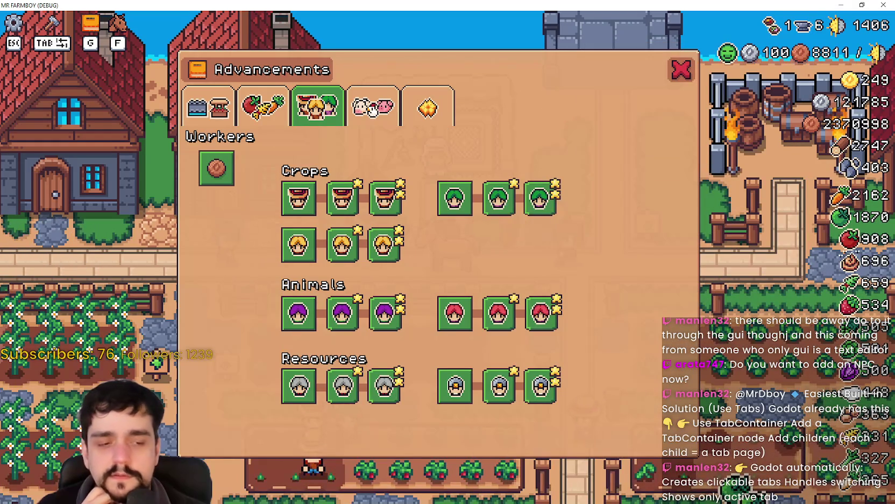
In the editor, enlarge the scene tree and collapse the five Advancements pages
key(alt+Tab)
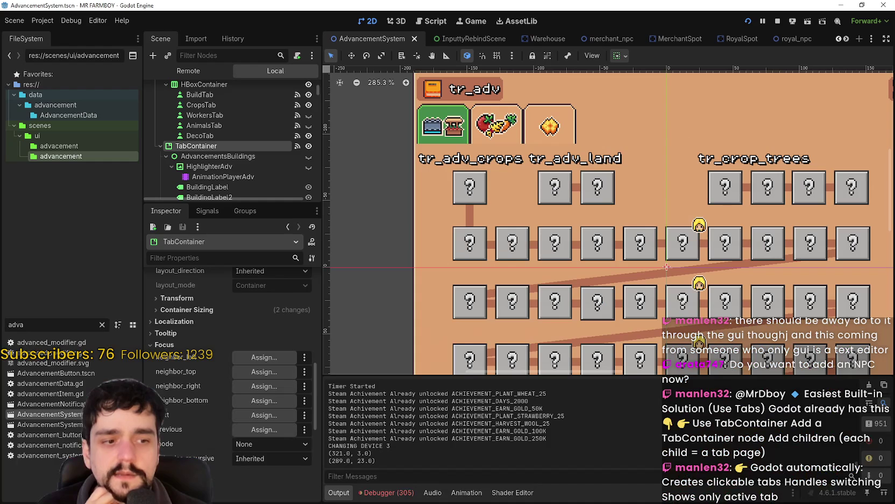
drag(265, 205, 266, 358)
click(163, 155)
click(164, 166)
click(163, 176)
click(160, 187)
click(161, 197)
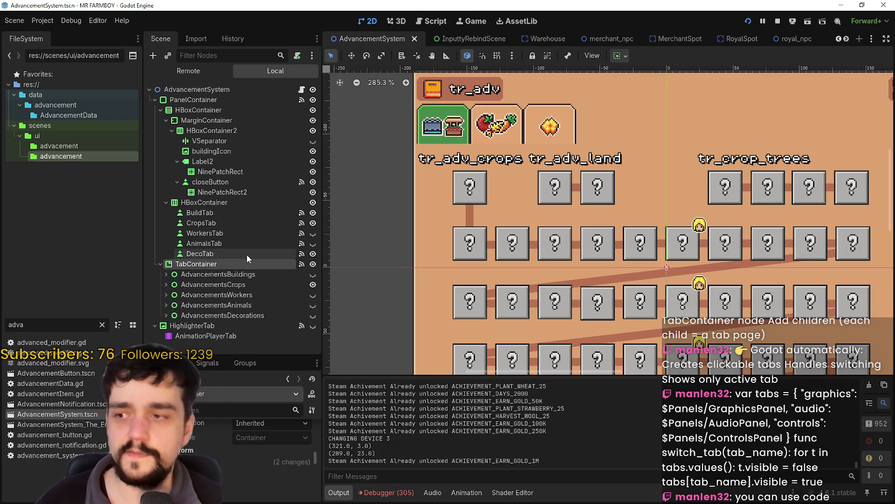
Check the Input Map in Project Settings, then close the dialog
key(ctrl+shift+p)
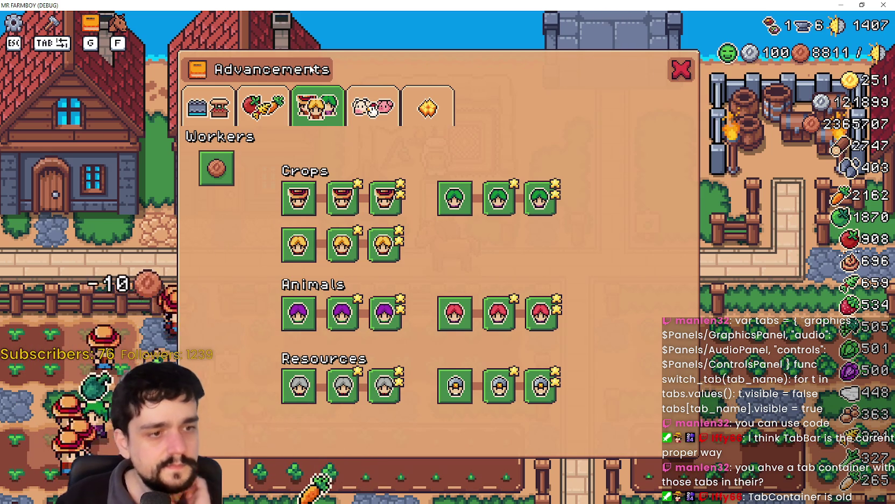
key(alt+Tab)
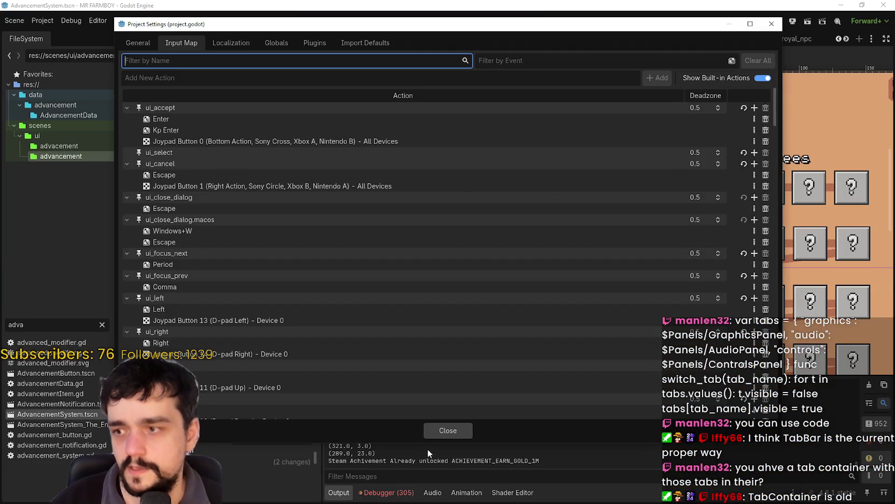
click(460, 430)
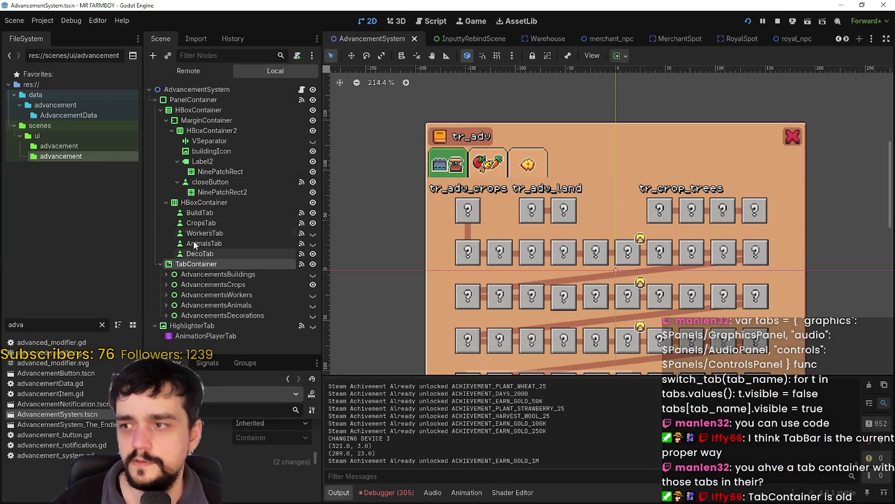
Toggle the advancement pages' visibility, ending on Animals, and reselect the TabContainer
click(160, 110)
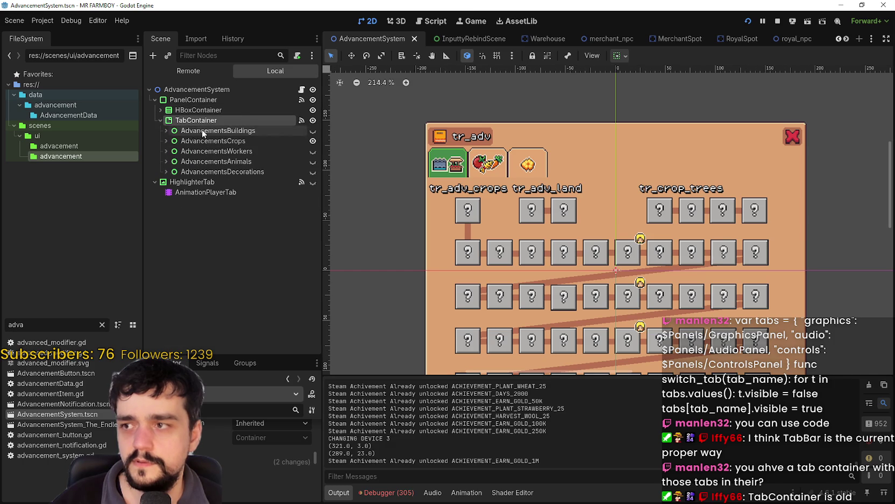
click(312, 130)
click(313, 140)
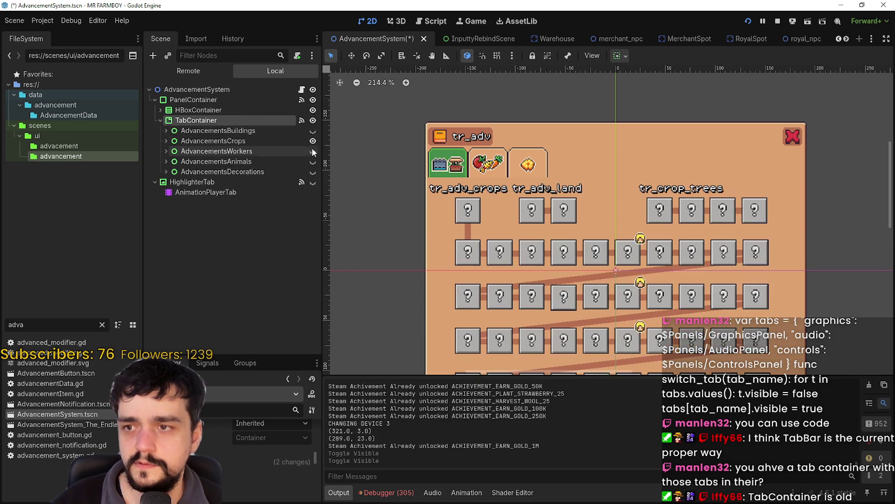
click(313, 150)
click(312, 172)
click(313, 161)
click(206, 131)
click(224, 120)
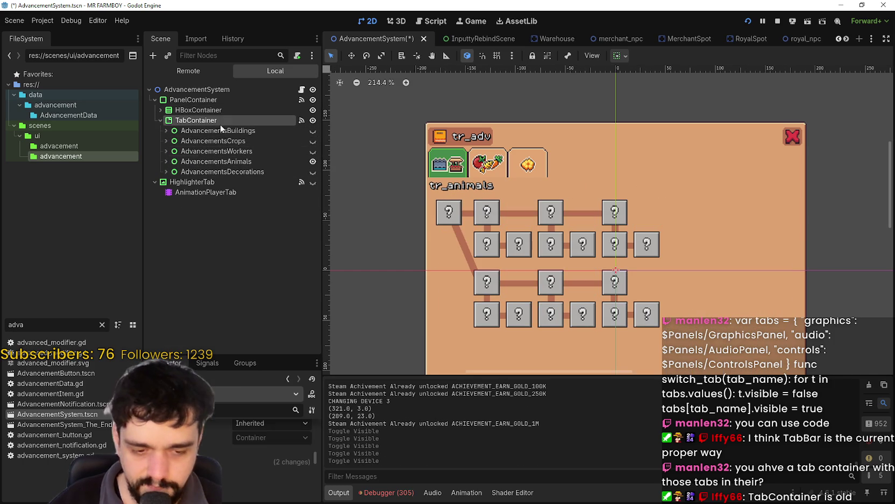
Enlarge the Inspector to review the TabContainer's settings
scroll(242, 457, up, 3)
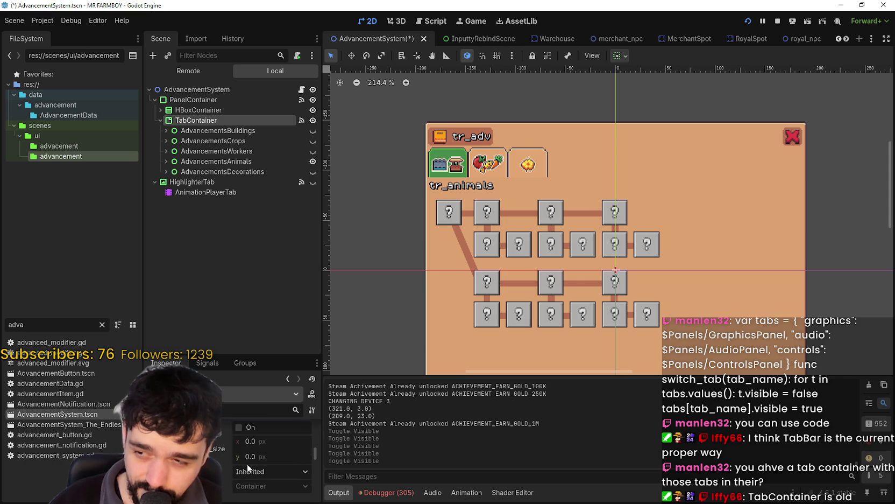
scroll(247, 463, up, 5)
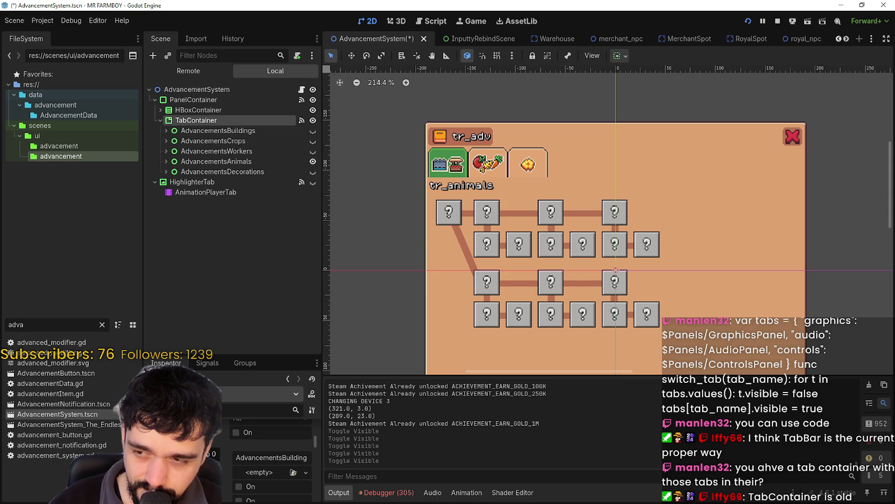
scroll(272, 457, up, 1)
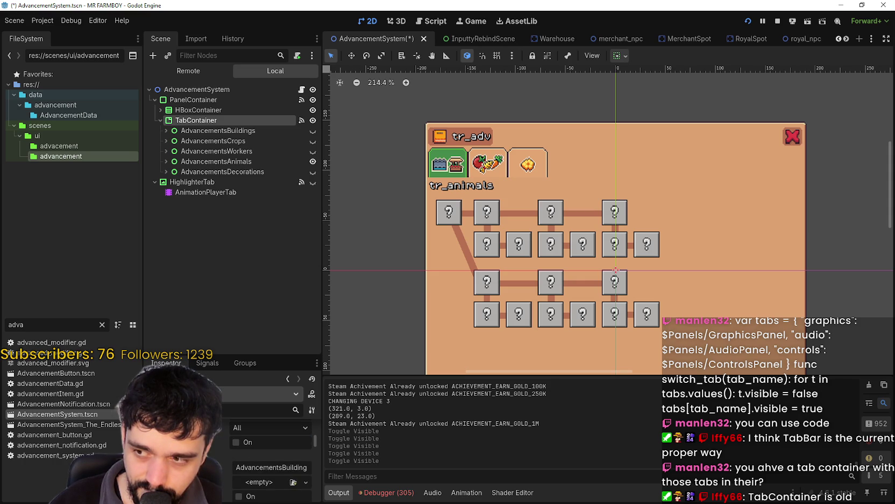
mouse_move(231, 357)
mouse_down()
mouse_move(231, 204)
mouse_move(226, 304)
mouse_up()
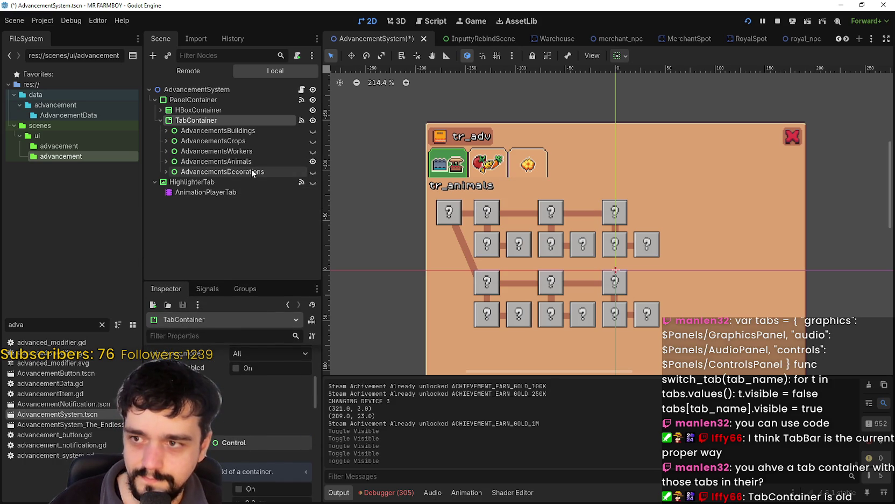
Inspect the WorkersTab, CropsTab, DecoTab and BuildTab buttons in the tab-button container
click(160, 110)
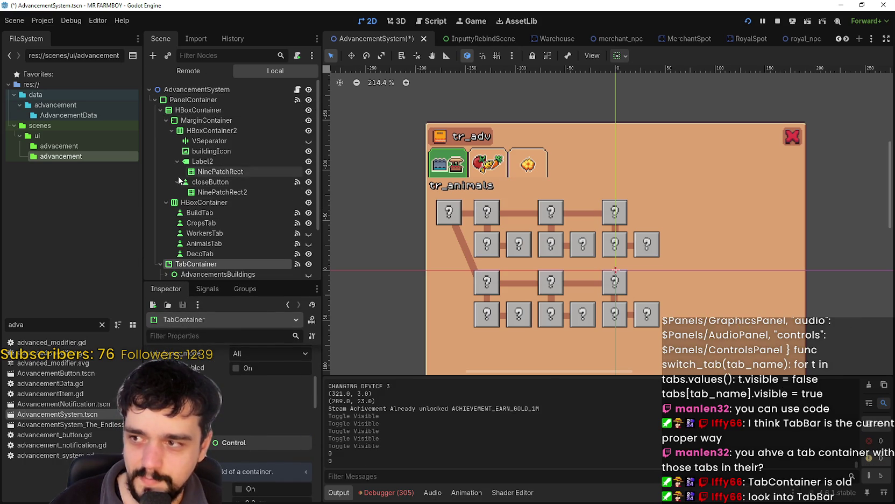
scroll(237, 234, down, 3)
scroll(238, 234, down, 1)
click(204, 137)
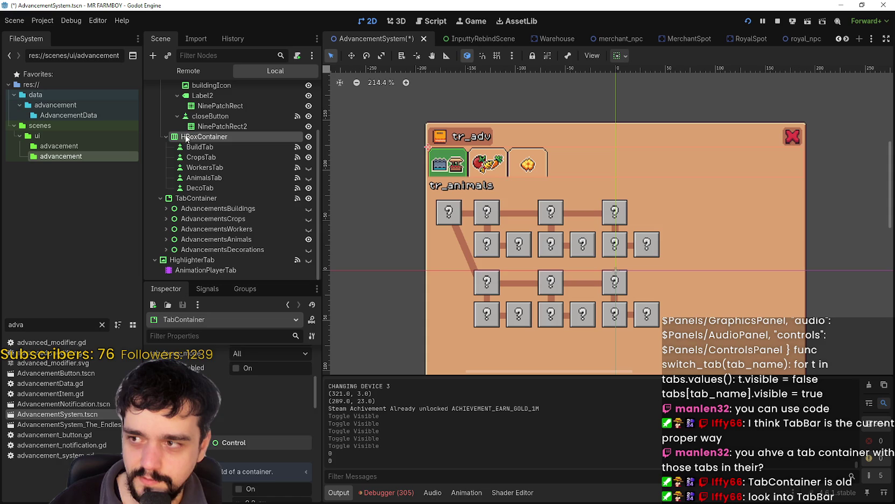
click(215, 159)
click(225, 188)
click(259, 167)
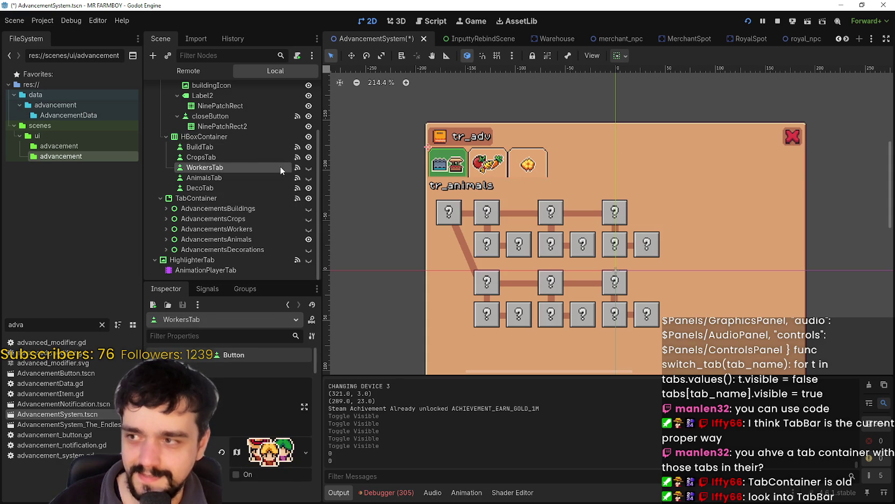
click(230, 158)
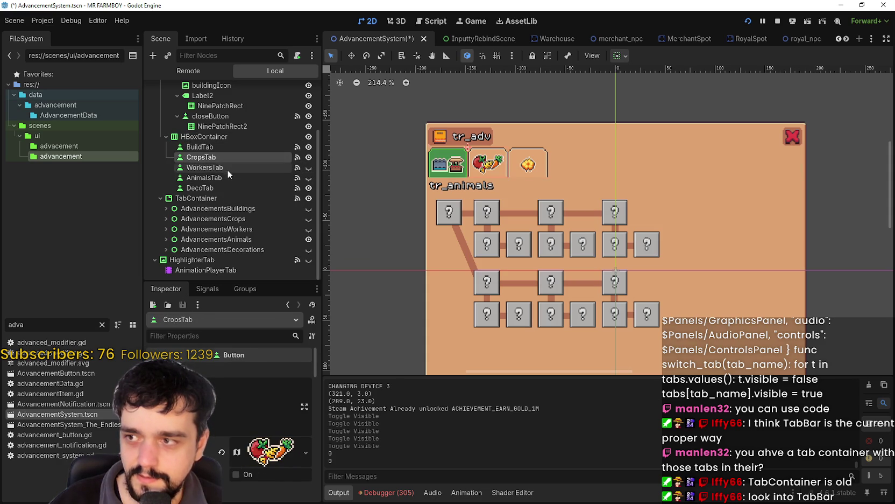
click(228, 178)
click(217, 188)
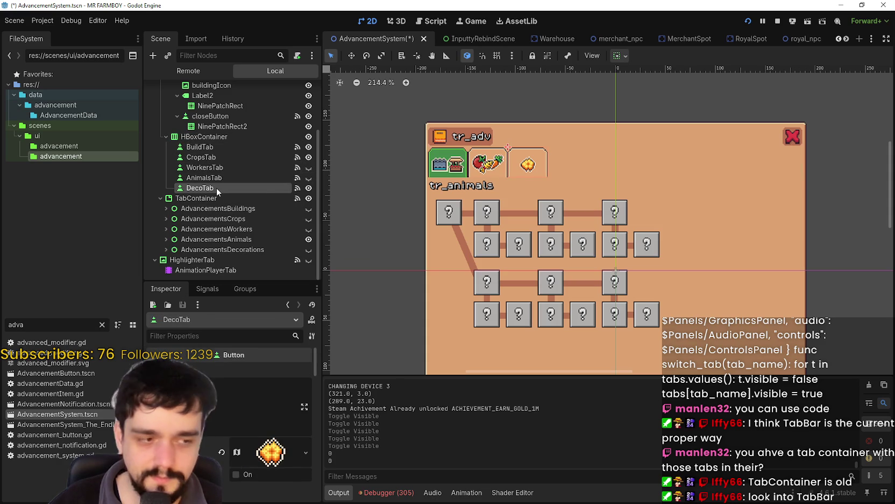
click(217, 137)
click(219, 145)
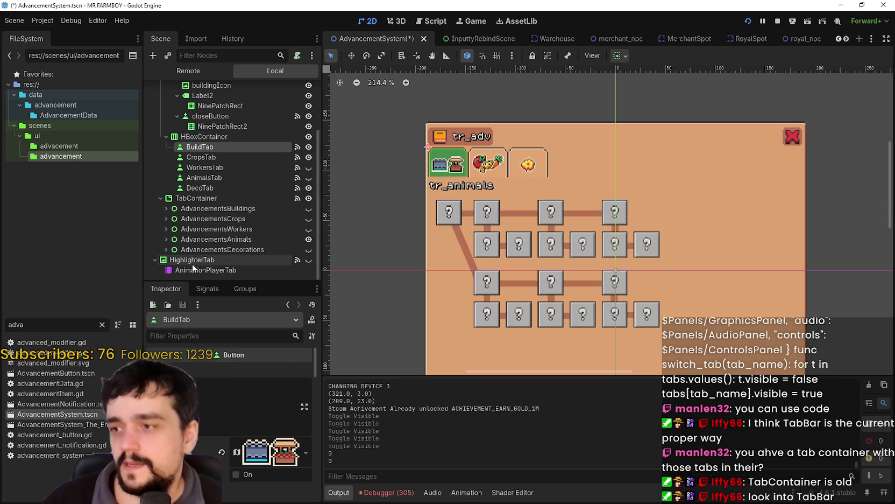
Make AdvancementsBuildings the visible page and select the TabContainer
click(221, 209)
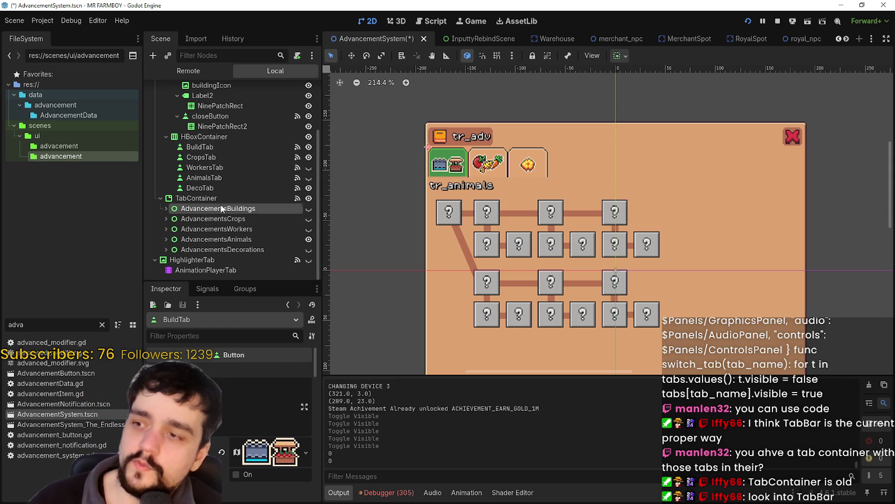
click(309, 229)
click(309, 219)
click(308, 209)
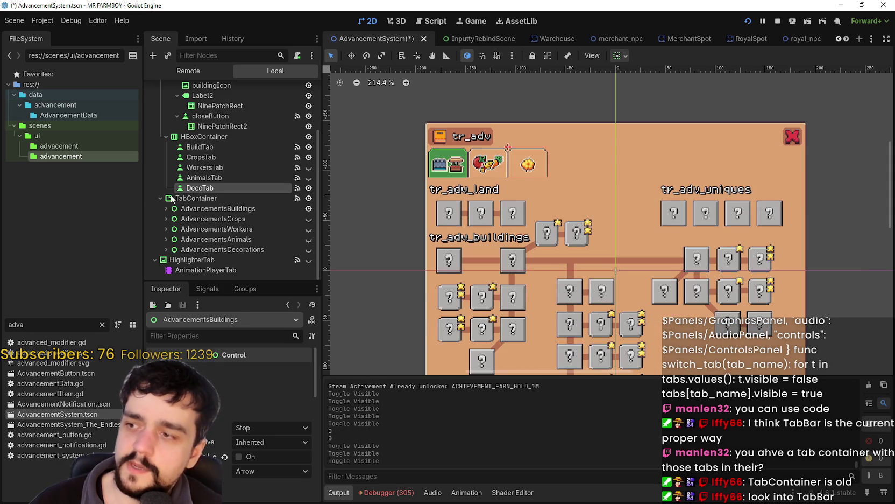
click(196, 198)
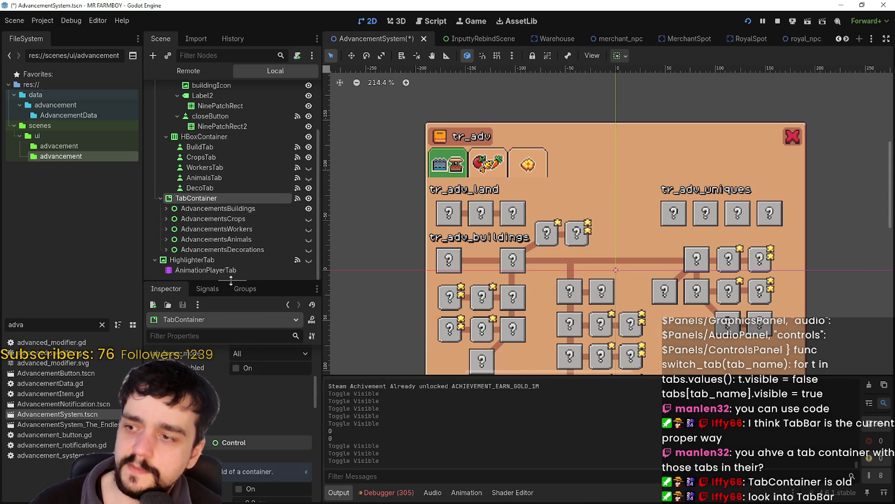
Enlarge the Inspector and expand the tab_0 through tab_4 settings groups
drag(231, 280, 230, 156)
click(156, 259)
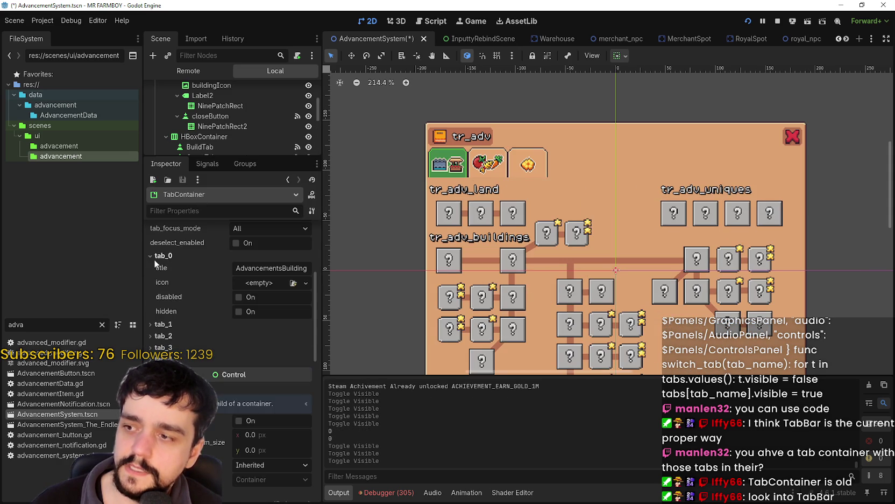
click(164, 324)
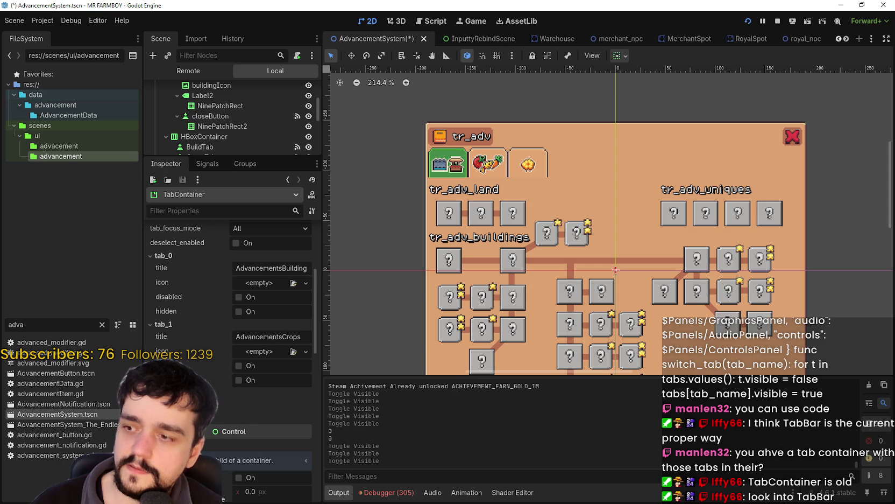
click(161, 394)
scroll(162, 394, down, 1)
click(161, 428)
scroll(161, 429, down, 3)
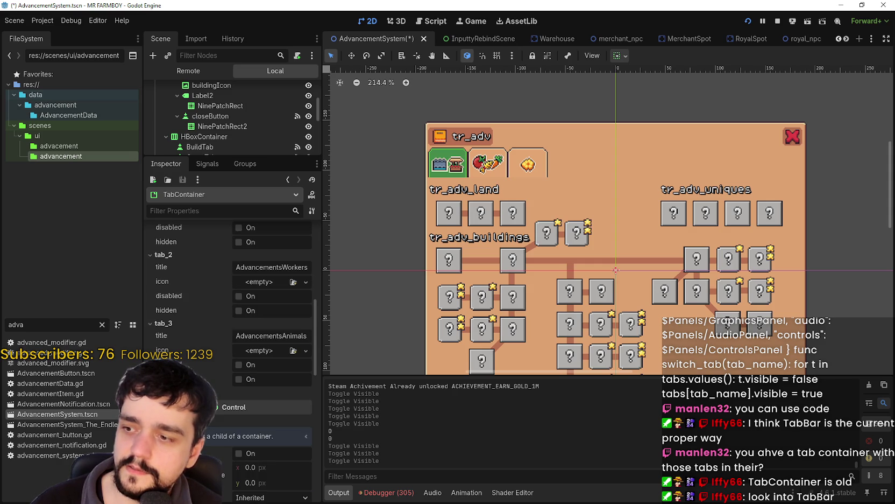
click(162, 394)
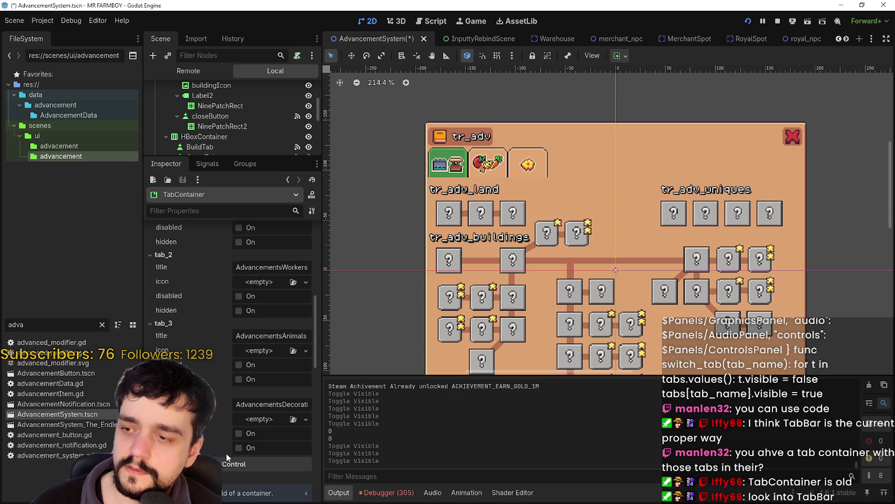
Scroll back to the top of the TabContainer settings and bring the running game forward
scroll(226, 445, up, 6)
scroll(226, 445, down, 1)
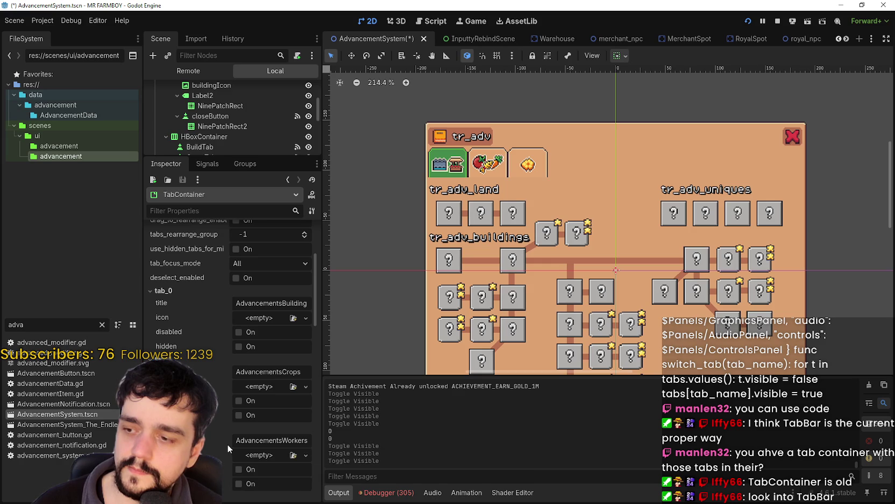
scroll(227, 443, up, 2)
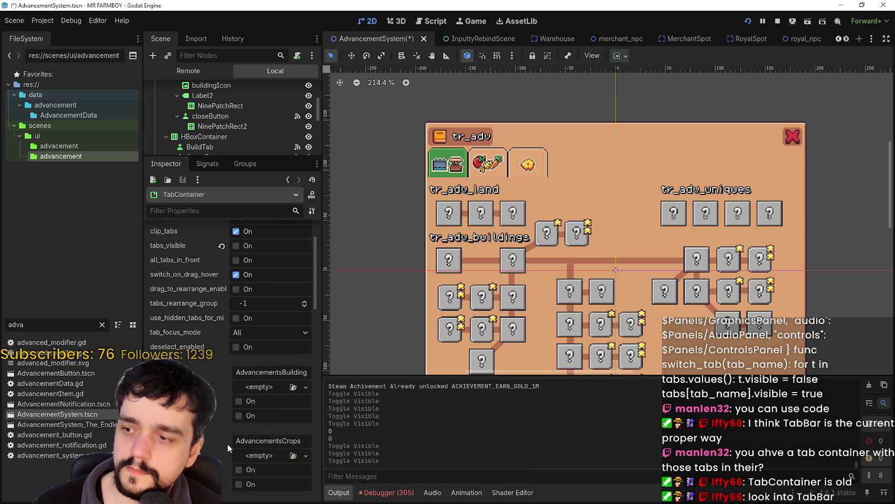
scroll(229, 441, up, 1)
scroll(229, 441, up, 1)
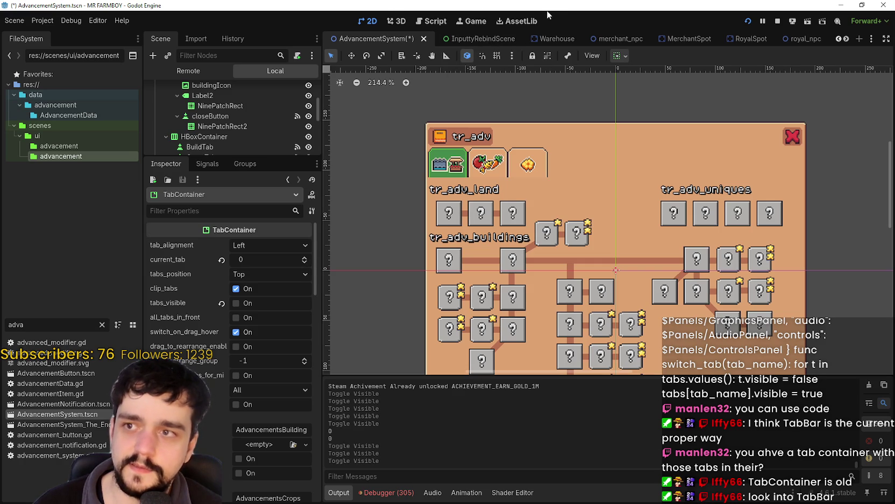
click(864, 6)
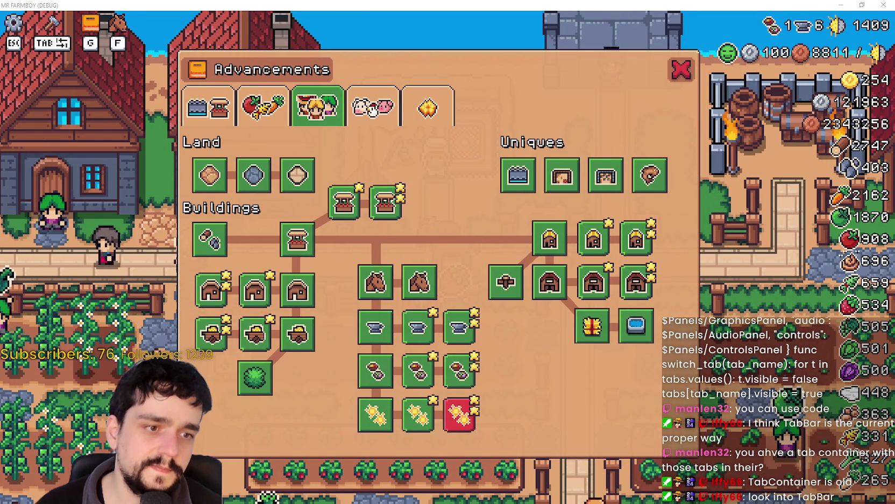
Cycle advancement pages with E and Q, click Crops, try Tab and Left, then return to the editor
key(e)
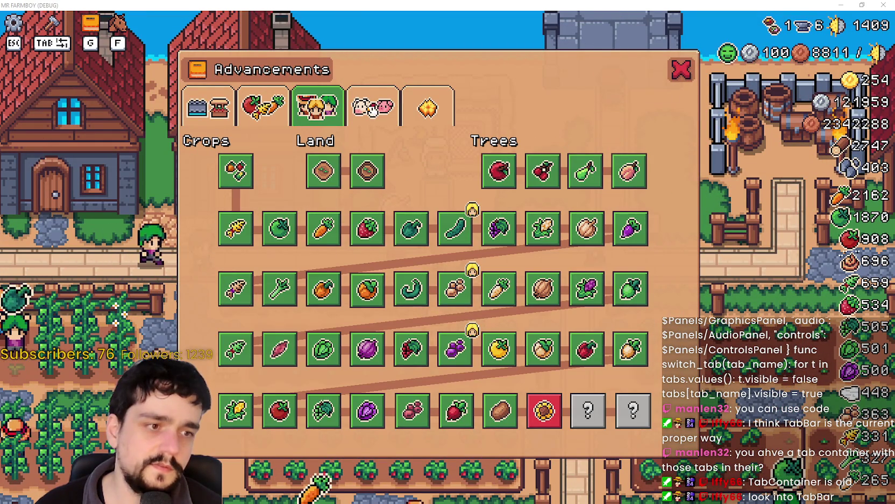
key(e)
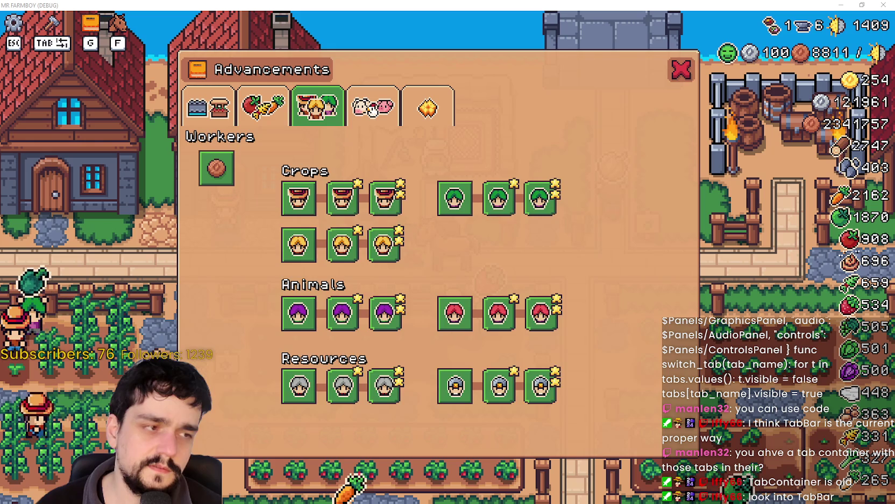
key(e)
key(e)
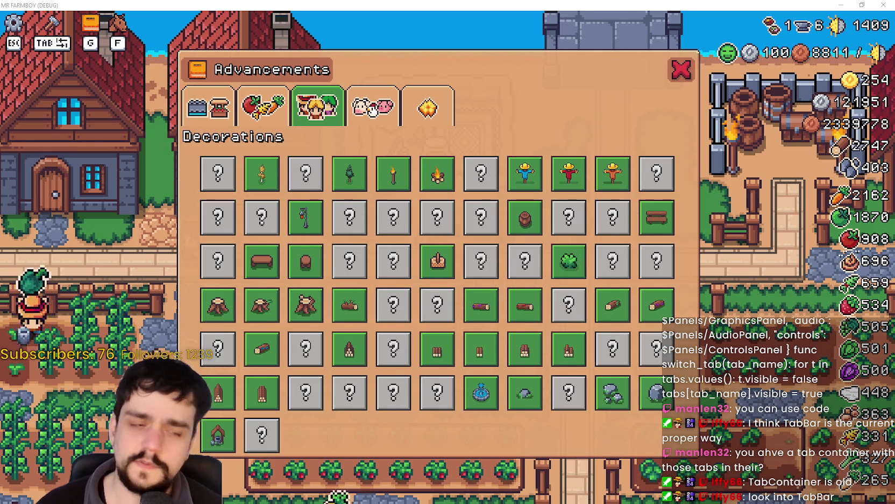
key(q)
key(q)
key(q)
key(q)
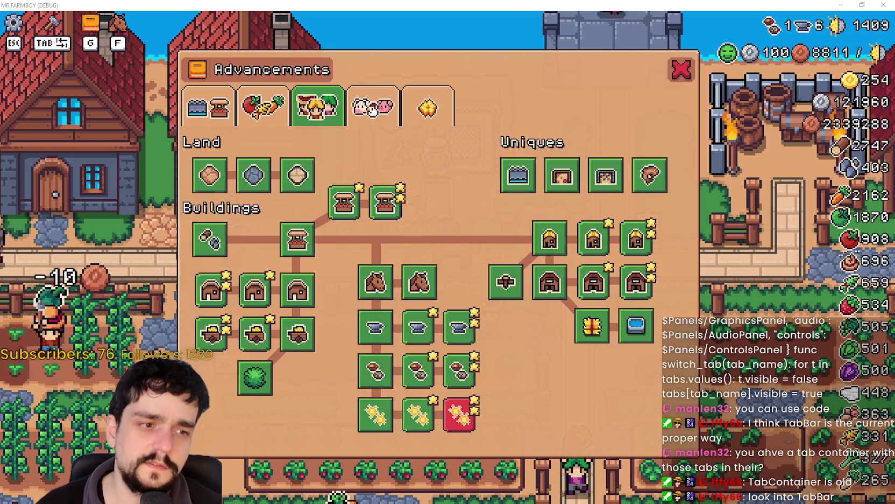
click(263, 106)
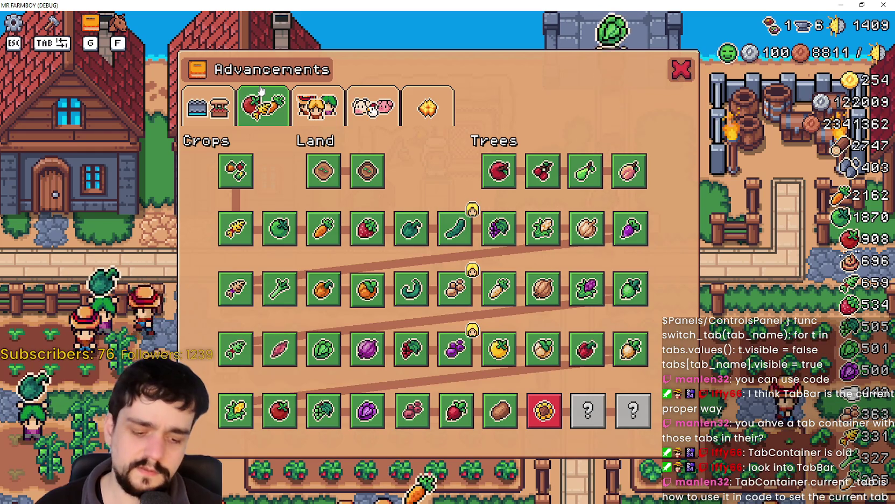
key(Tab)
key(Tab)
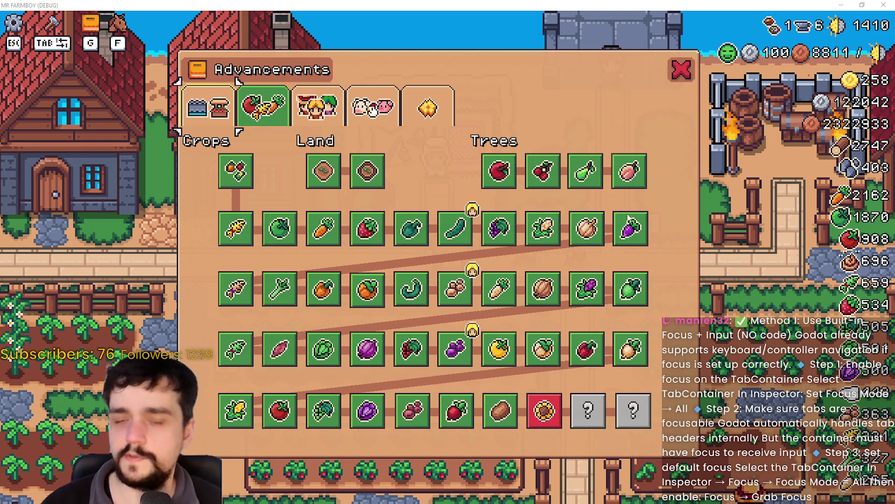
key(Left)
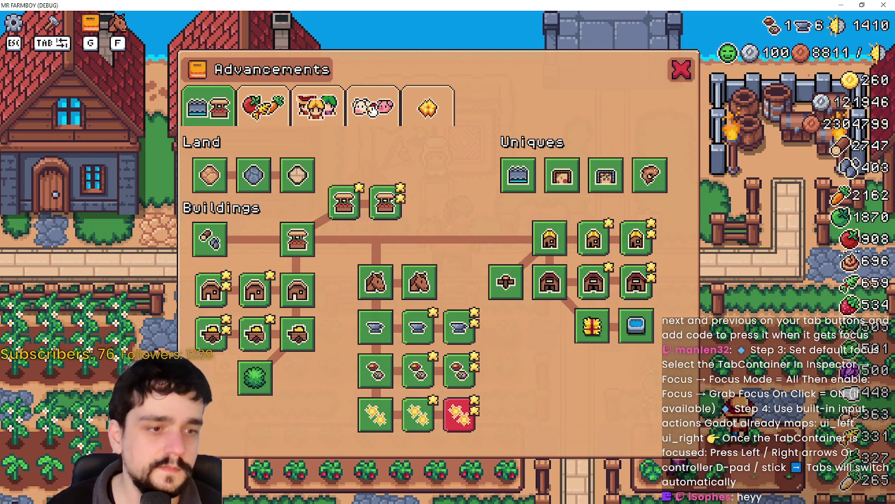
key(alt+Tab)
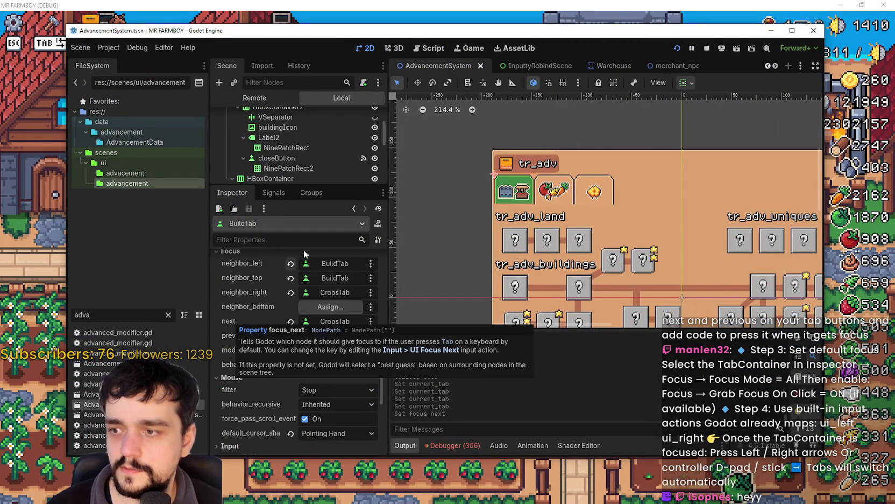
Set CropsTab's focus next neighbour to WorkersTab
scroll(306, 168, down, 3)
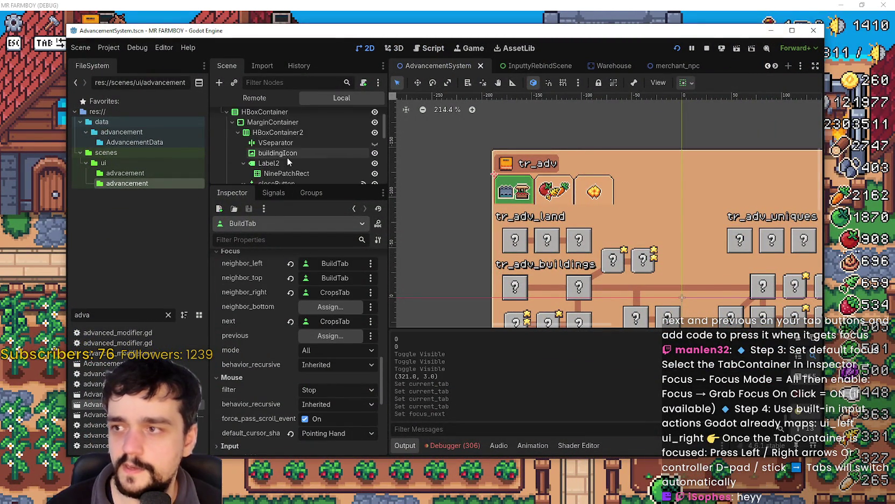
scroll(285, 158, down, 1)
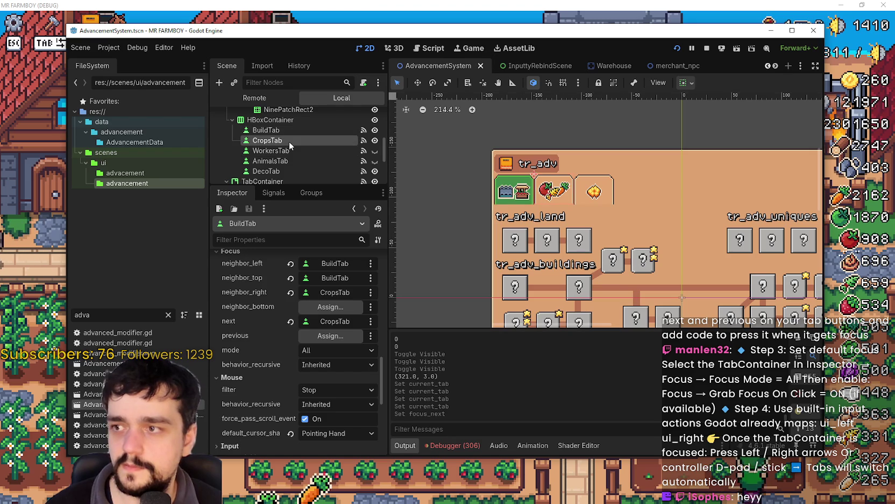
click(289, 140)
scroll(250, 356, down, 15)
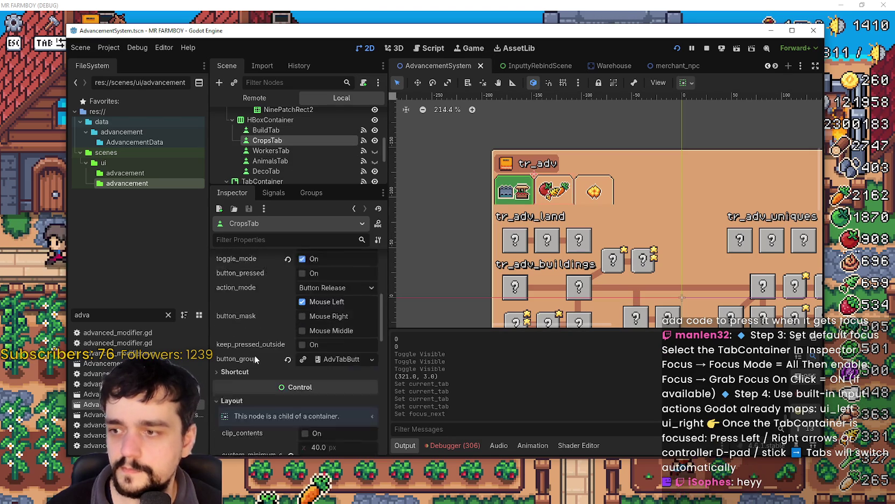
scroll(301, 398, down, 1)
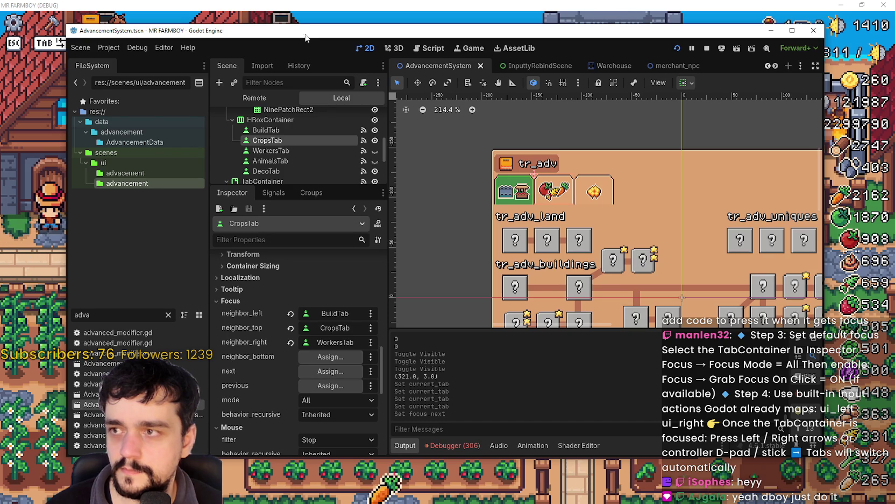
drag(307, 36, 380, 47)
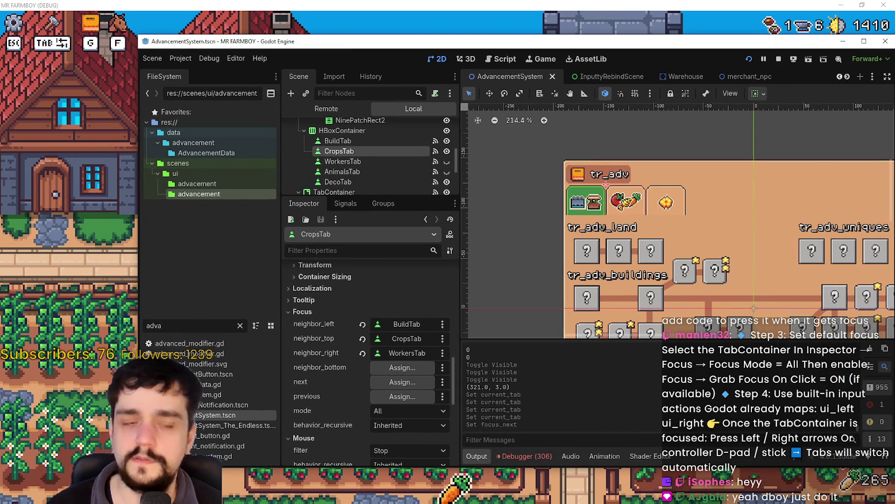
click(141, 211)
key(alt+Tab)
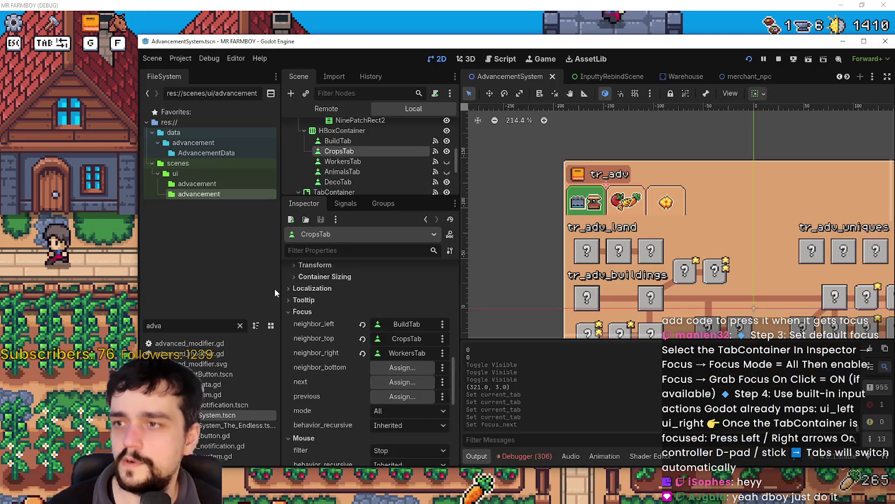
click(394, 381)
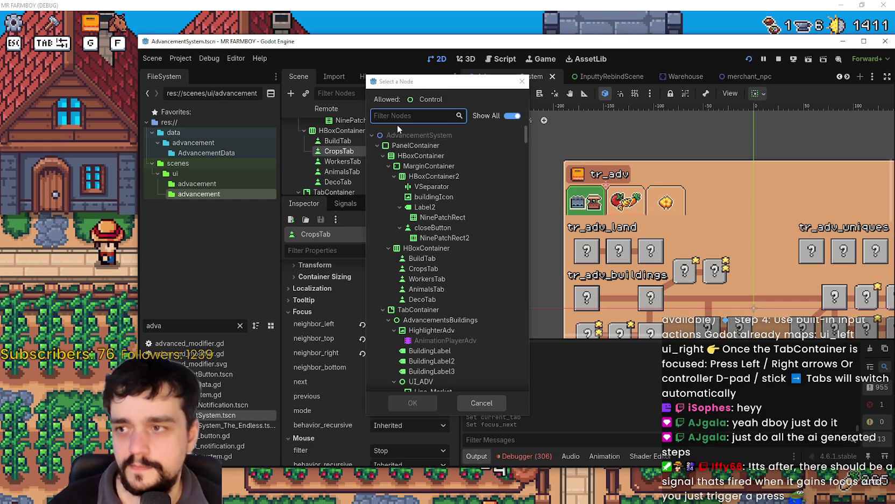
text(Worker)
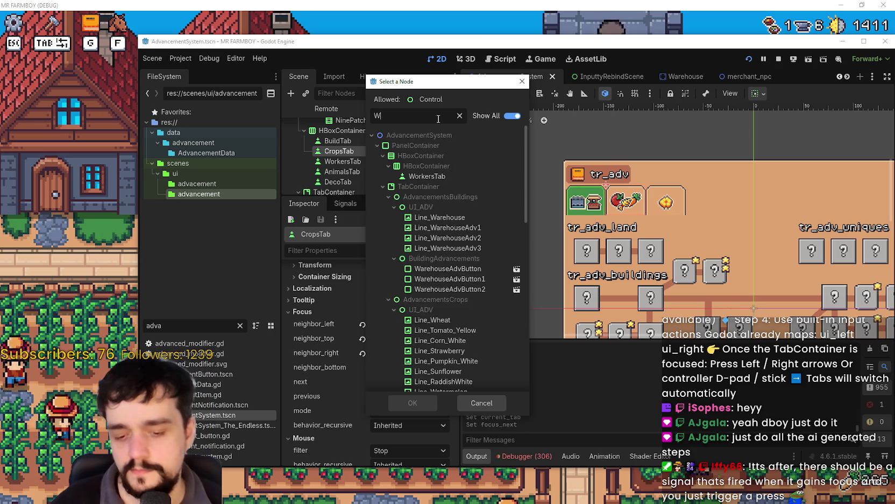
click(474, 178)
click(412, 402)
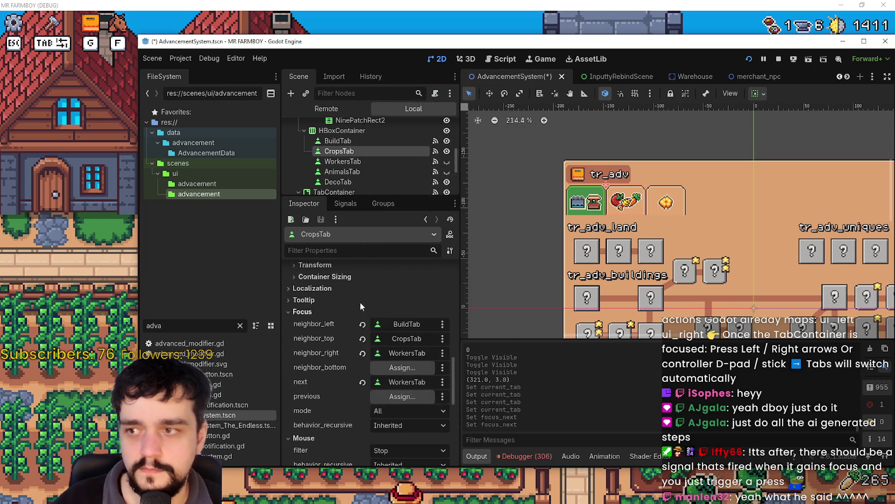
Set AnimalsTab's focus next neighbour to DecoTab and save the AdvancementSystem scene
drag(350, 170, 408, 381)
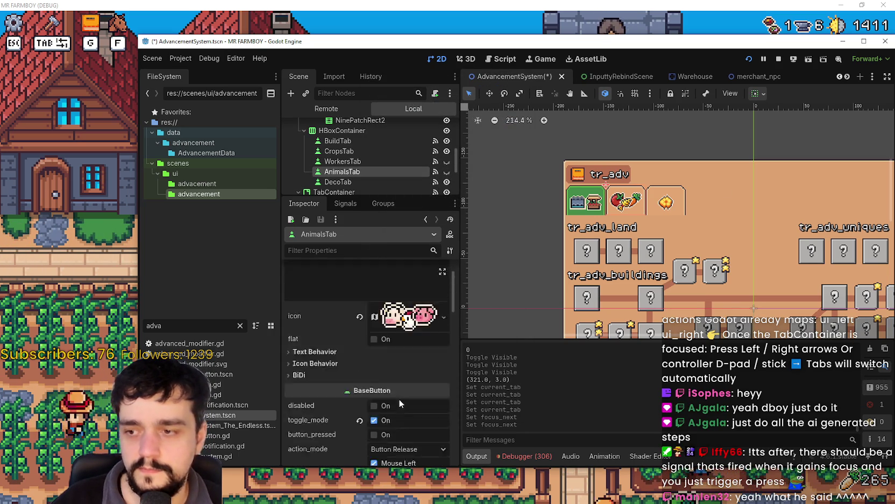
scroll(398, 398, up, 10)
scroll(381, 386, down, 3)
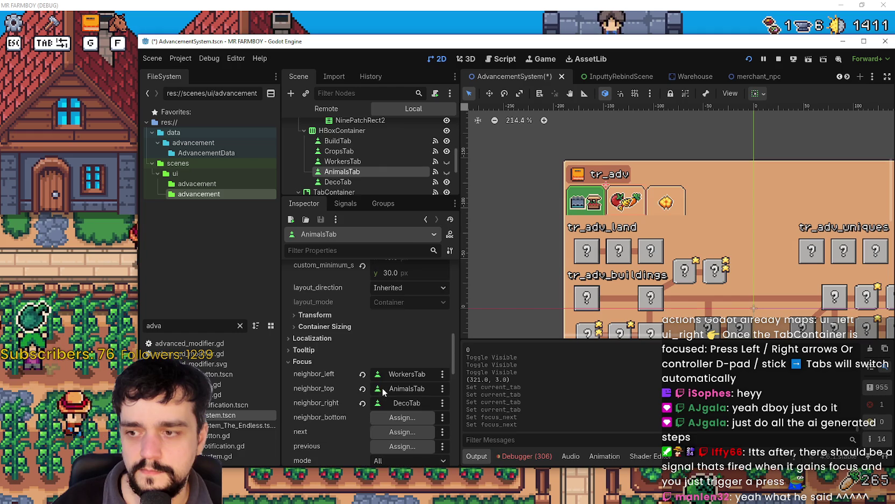
click(412, 431)
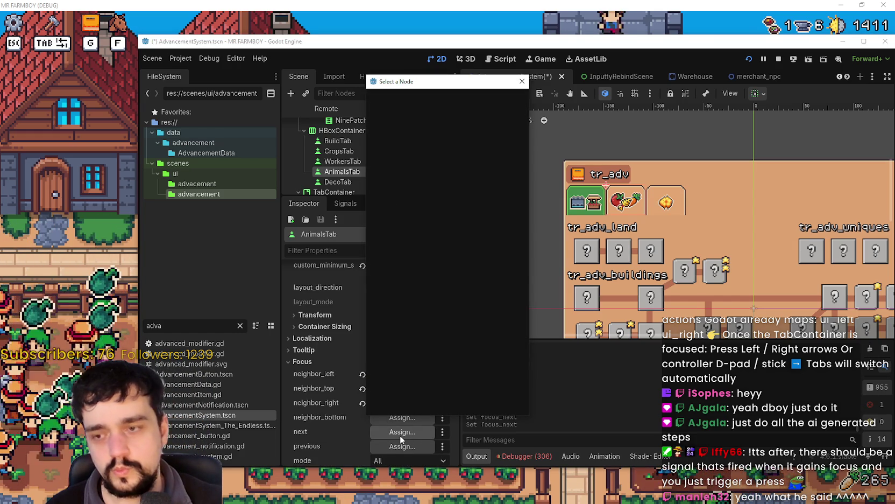
text(Deco)
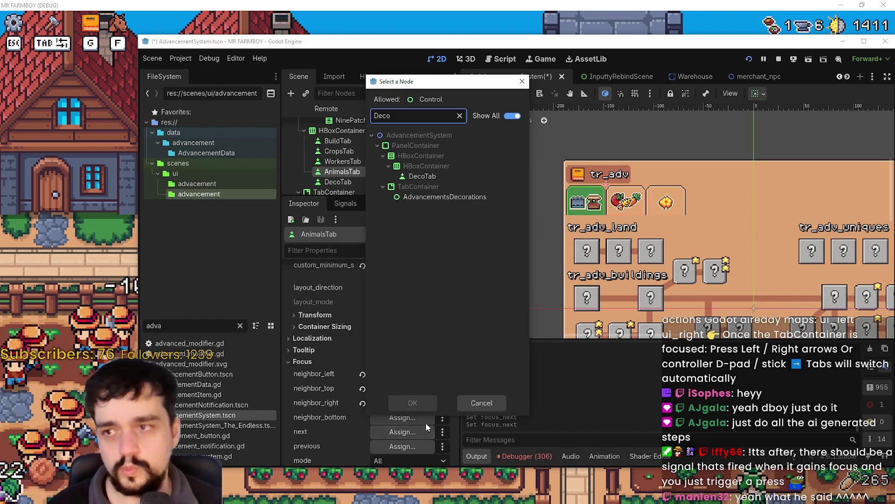
click(432, 179)
click(413, 406)
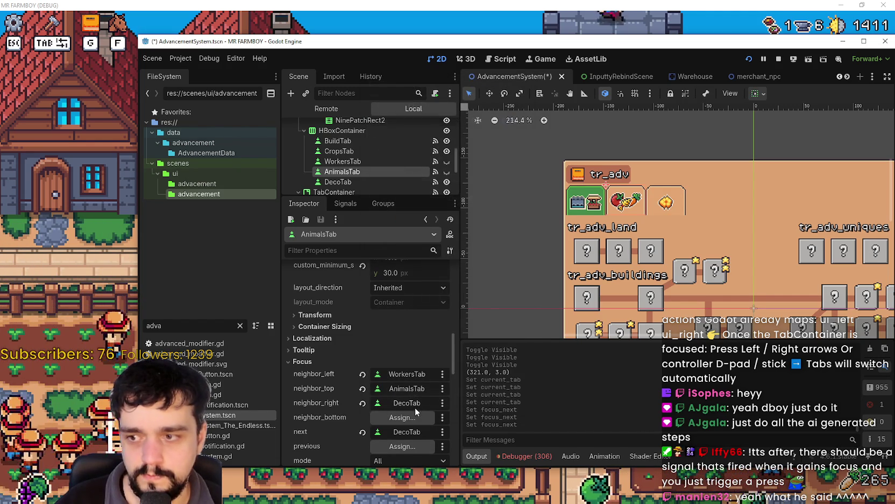
key(ctrl+s)
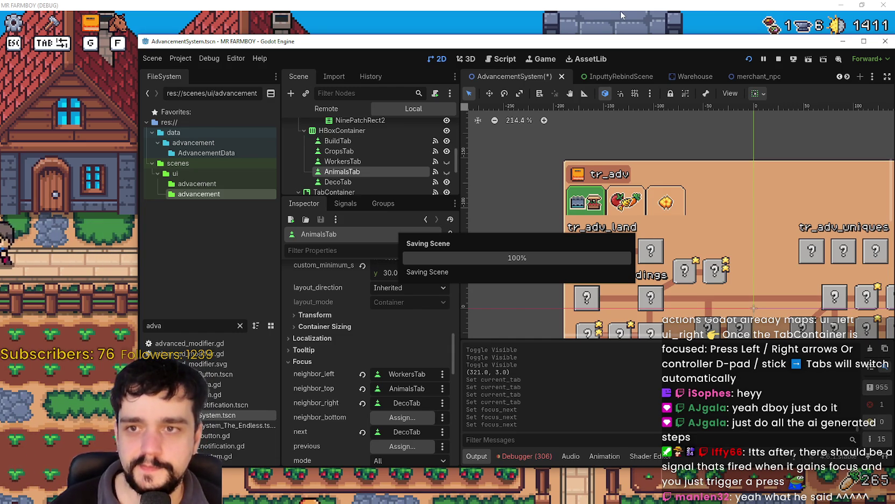
Close the game's Advancements panel and quit Mr Farmboy from its pause menu
click(614, 27)
key(Escape)
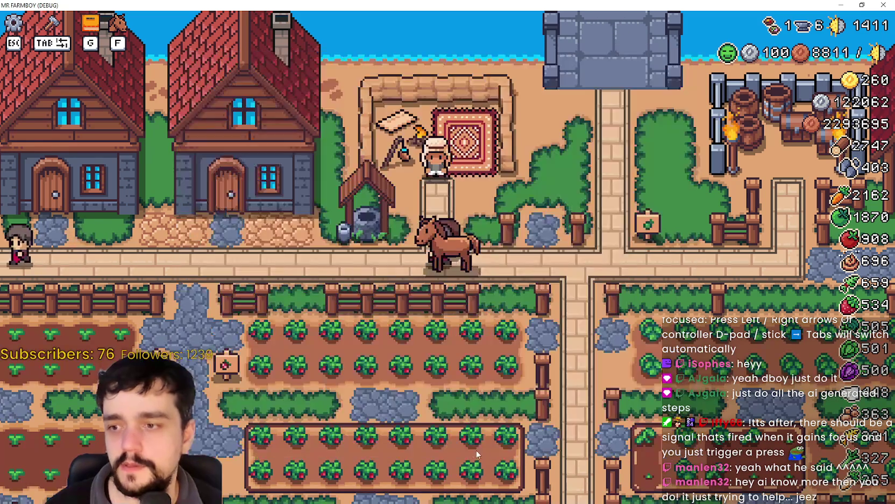
key(Escape)
click(471, 366)
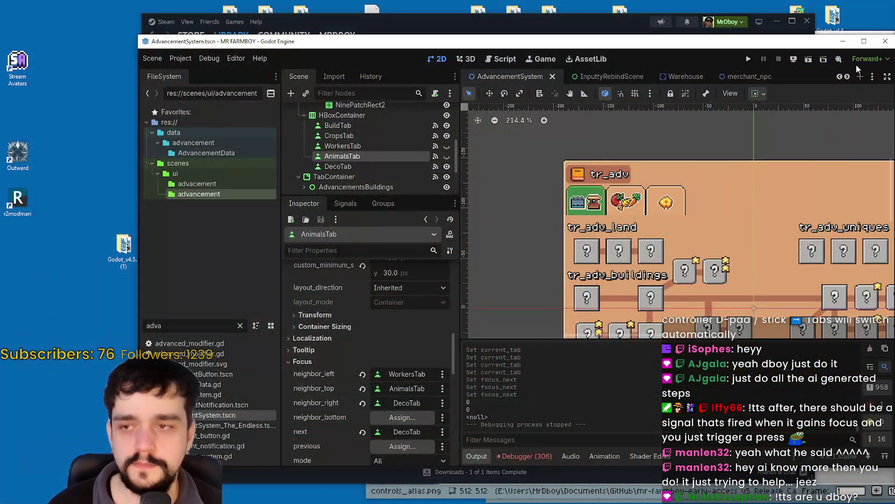
Maximize the editor, run the project again, and load Save 1
click(863, 40)
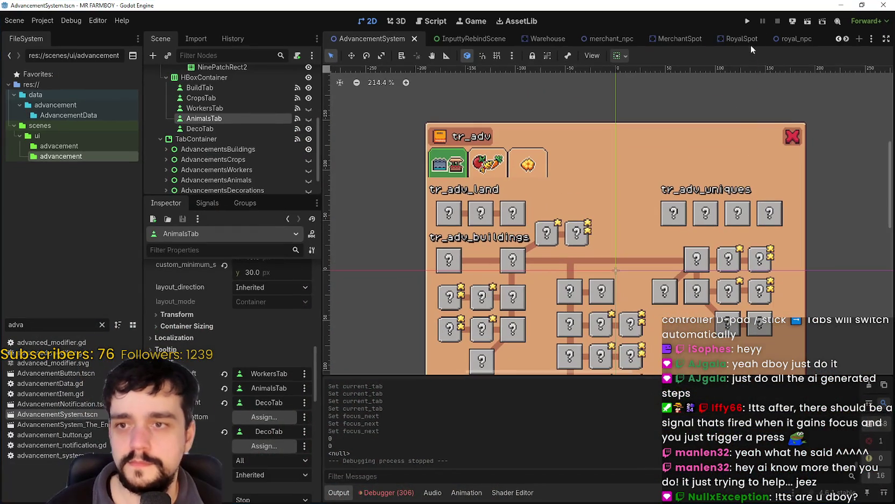
click(748, 22)
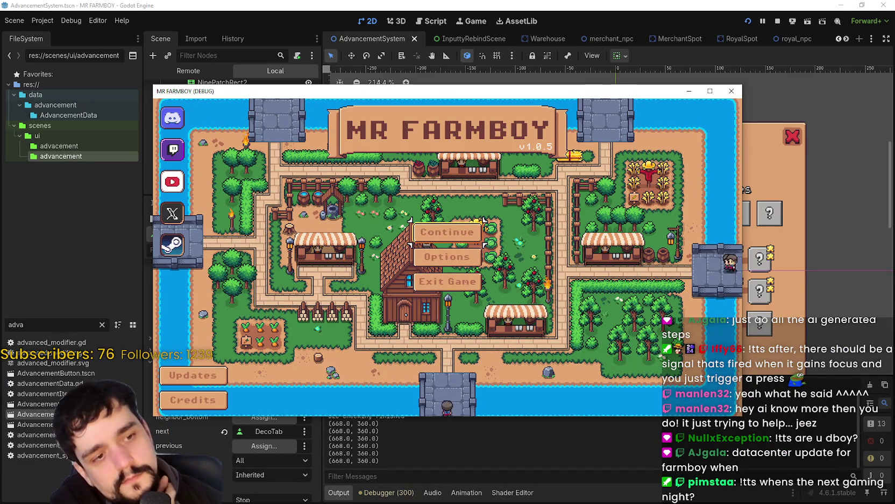
key(alt+Tab)
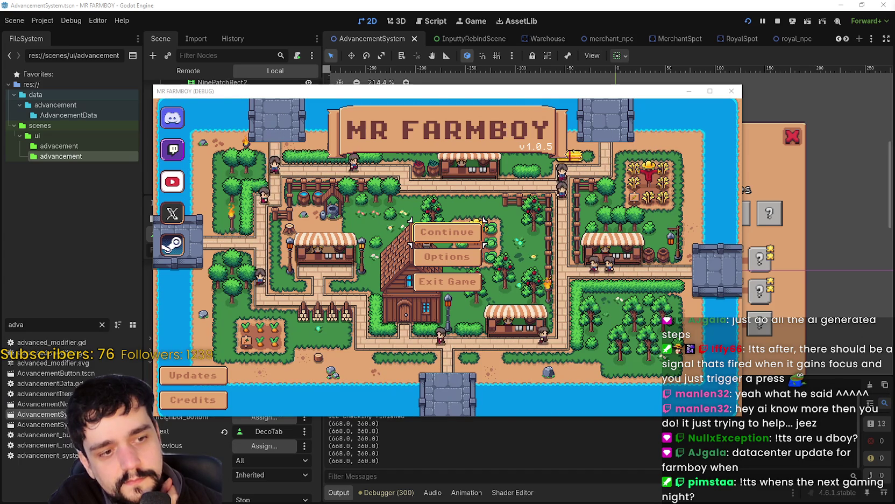
click(459, 236)
click(452, 214)
click(411, 216)
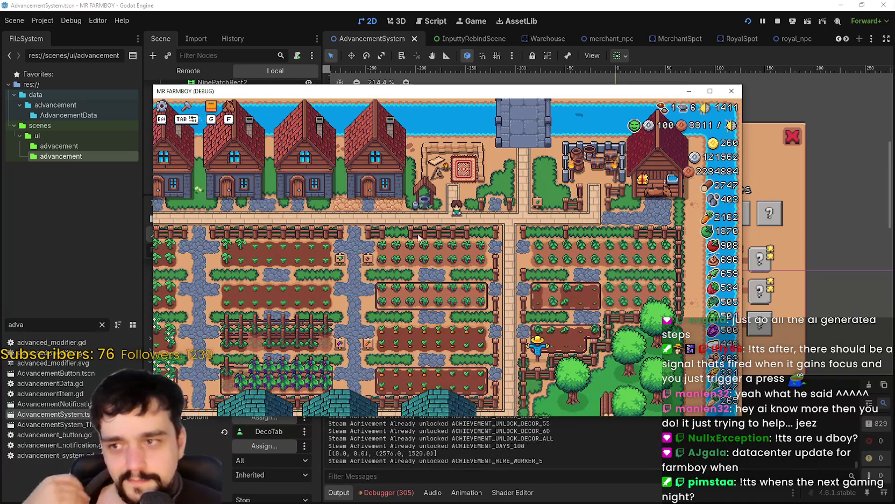
Walk onto the path, open the Advancements panel with G, then return to the editor
key(w)
key(g)
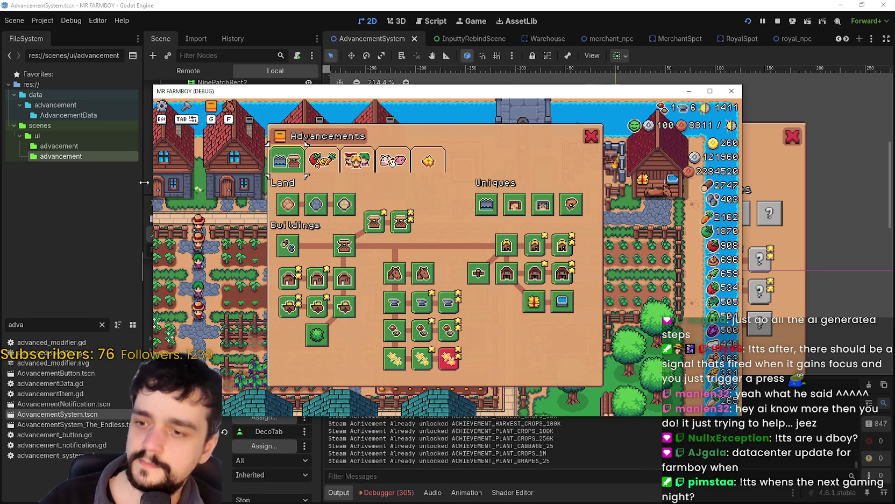
click(281, 2)
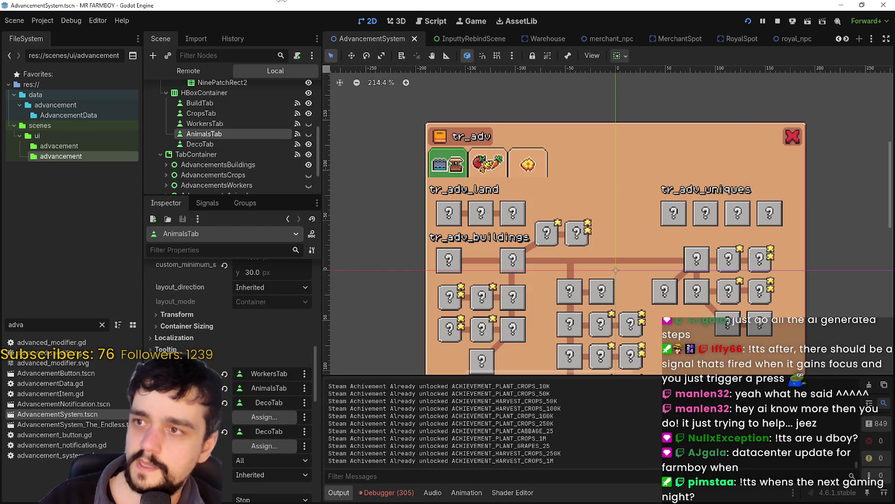
Open Project Settings on the Input Map and scroll down its action list
click(52, 24)
click(54, 34)
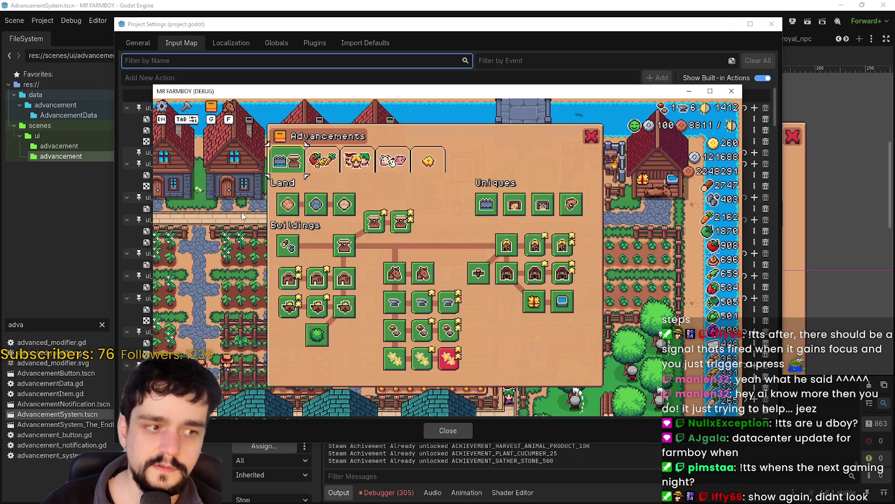
click(307, 5)
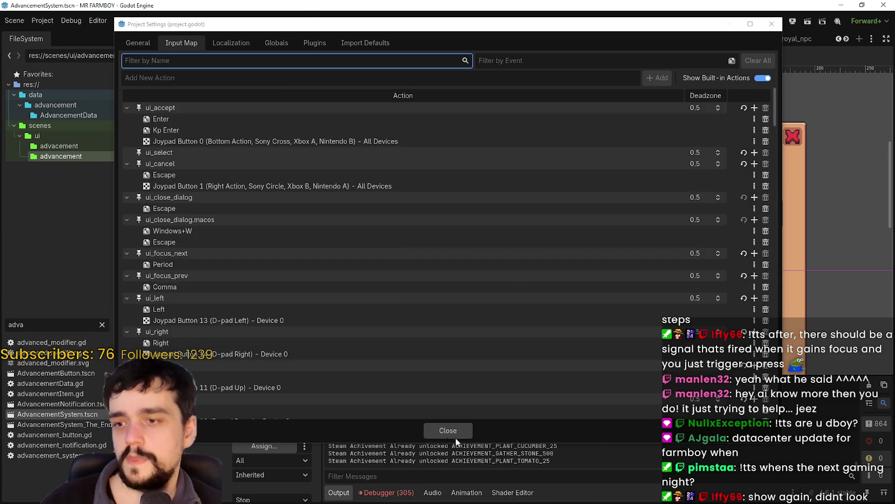
scroll(149, 266, down, 2)
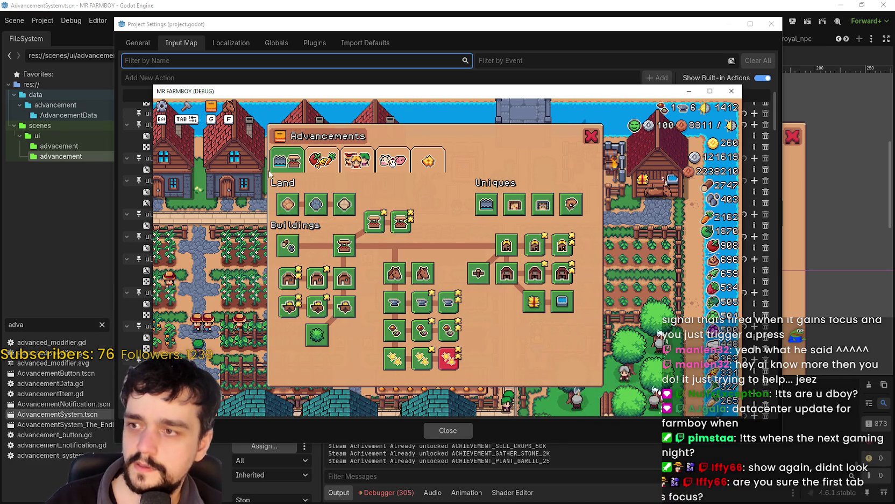
In the game, cycle focus across the Advancements tabs with the arrow keys, wrapping back to the first
key(Right)
key(Down)
key(Up)
key(Right)
key(Left)
key(Left)
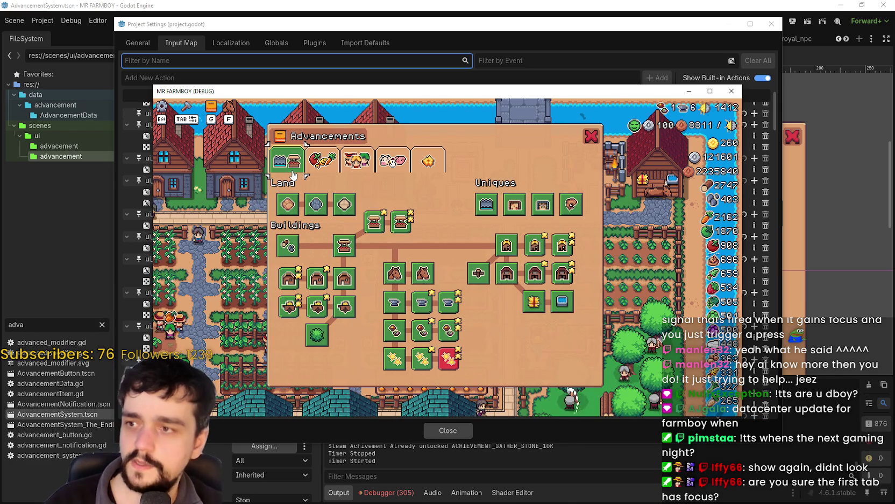
key(Right)
key(Right)
key(Right)
key(Left)
key(Left)
key(Left)
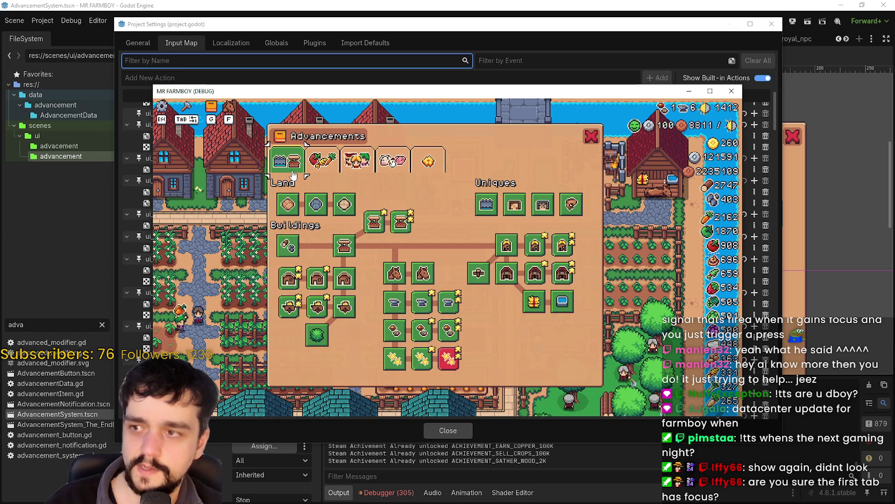
Open the third tab's page, then return to the first tab's Land and Buildings page
key(Right)
key(Right)
key(Right)
key(Left)
key(Left)
key(Left)
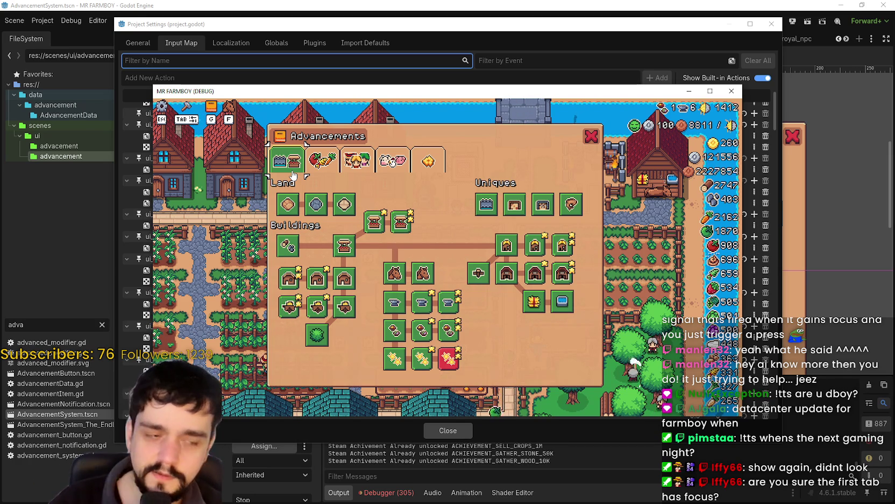
key(Right)
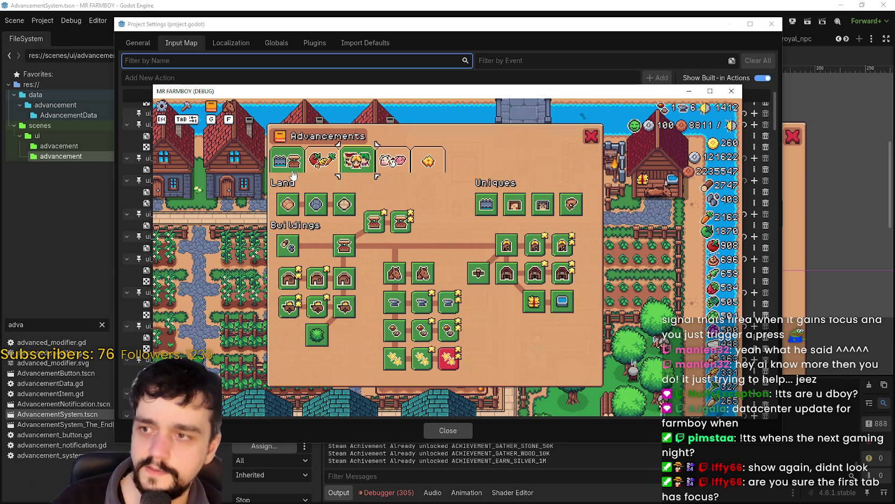
key(Return)
key(Left)
key(Return)
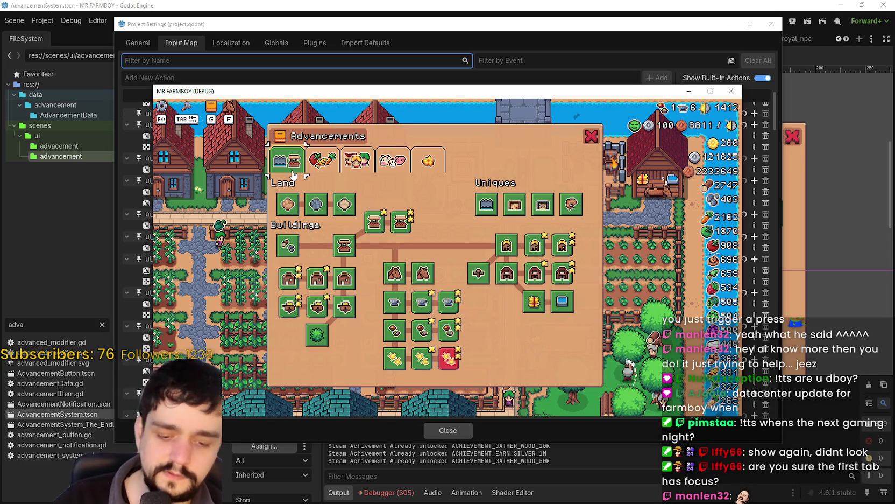
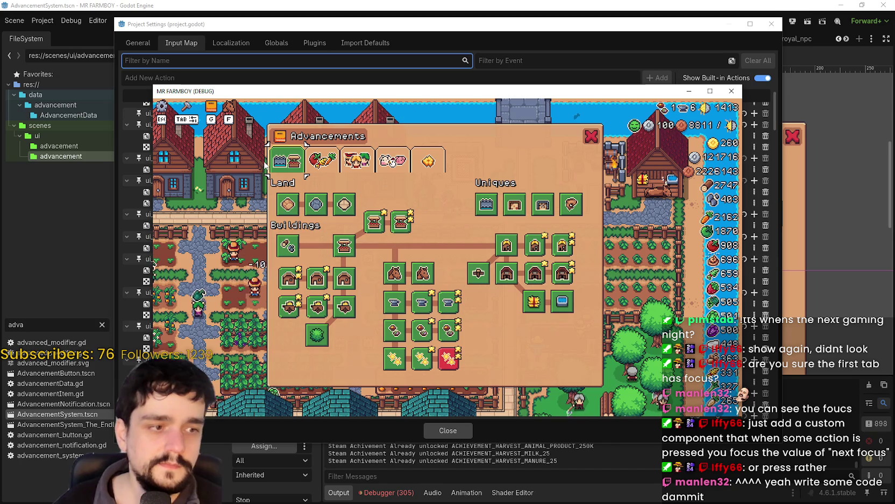
Minimize the game and scroll the Input Map to find ui_focus_next (Period) and ui_focus_prev (Comma)
click(690, 92)
scroll(383, 249, down, 5)
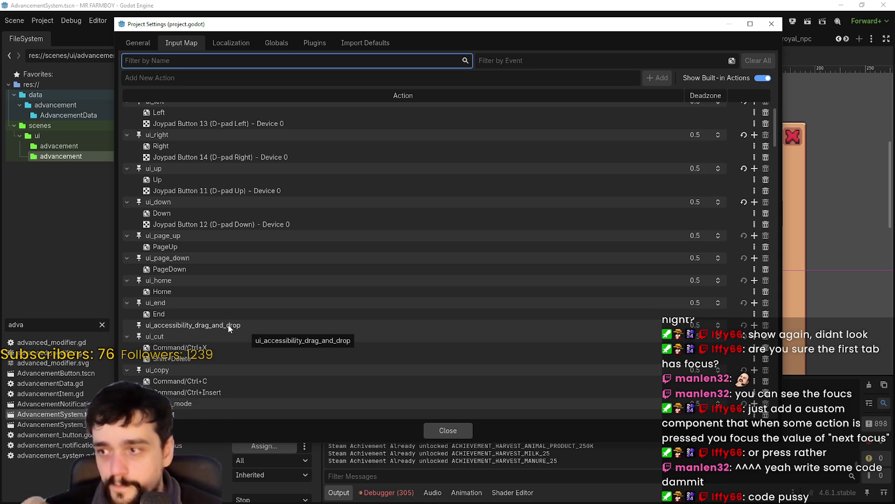
scroll(221, 335, down, 9)
scroll(220, 332, down, 7)
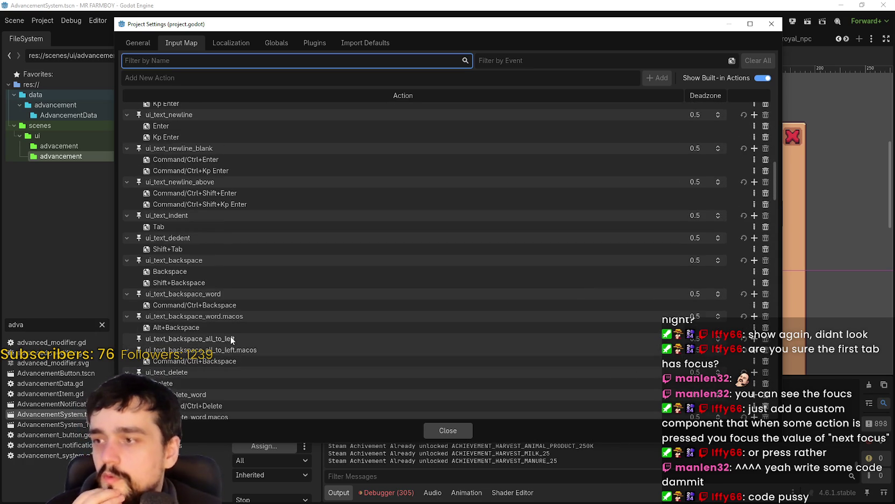
scroll(238, 302, up, 20)
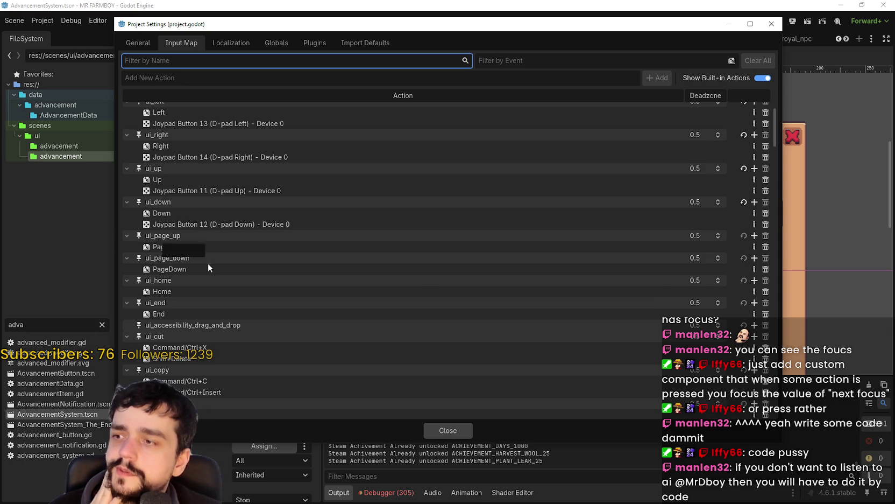
scroll(205, 262, up, 5)
scroll(180, 334, down, 3)
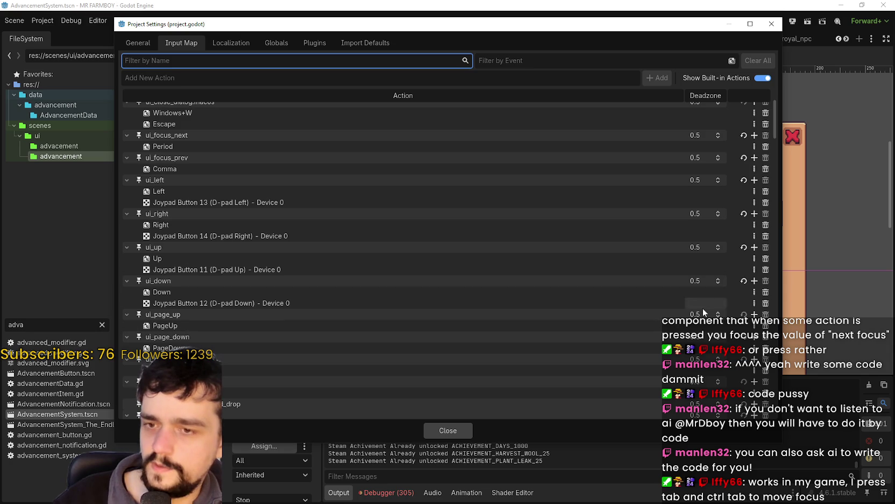
Add Apostrophe to ui_page_up and Semicolon to ui_page_down, then close Project Settings
click(755, 314)
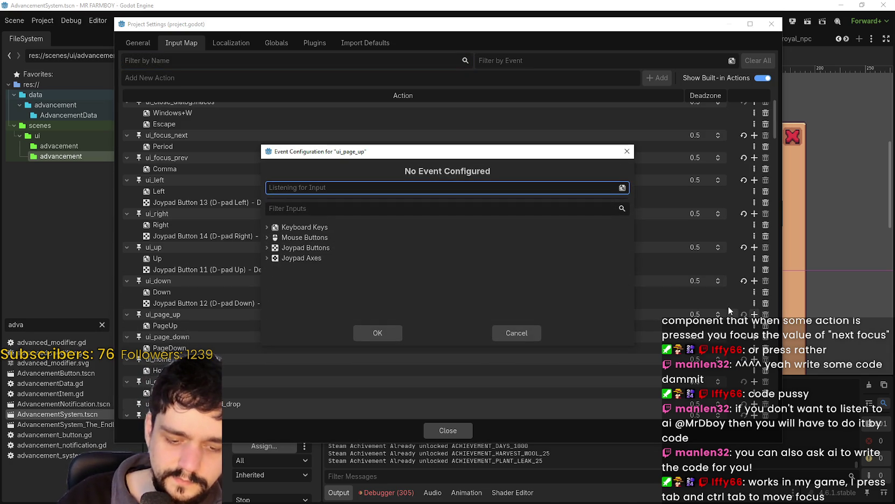
key(apostrophe)
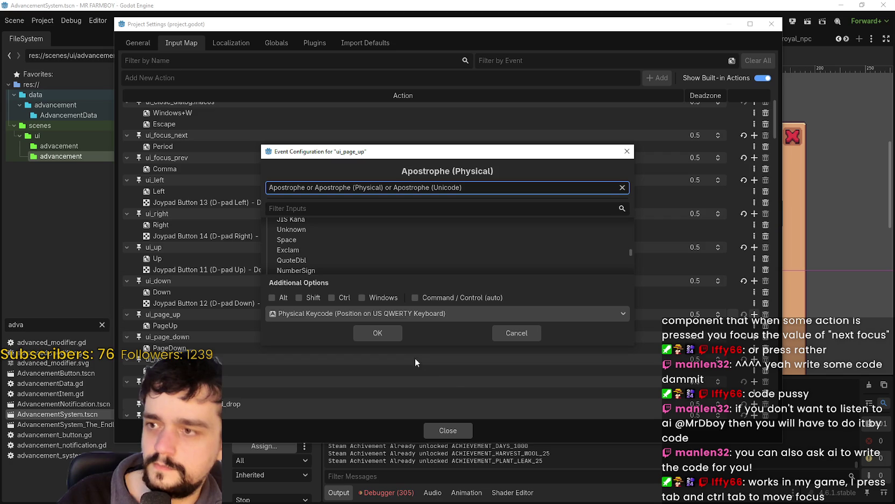
click(385, 333)
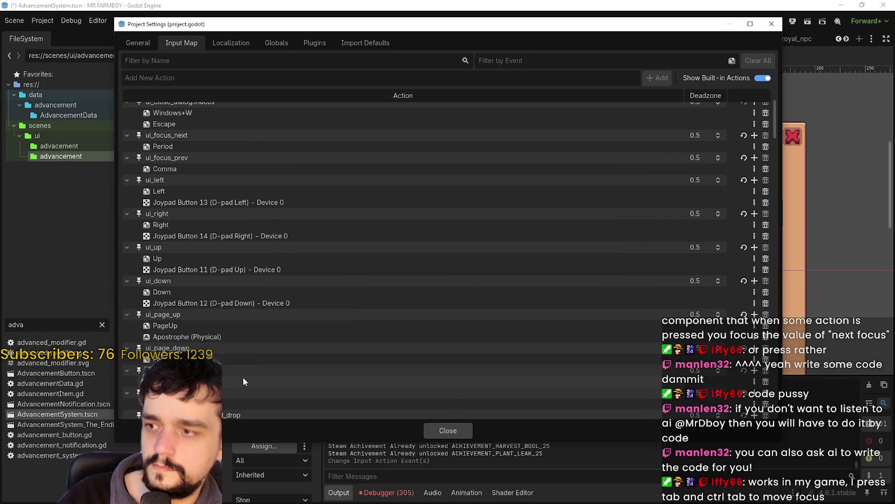
scroll(271, 362, down, 2)
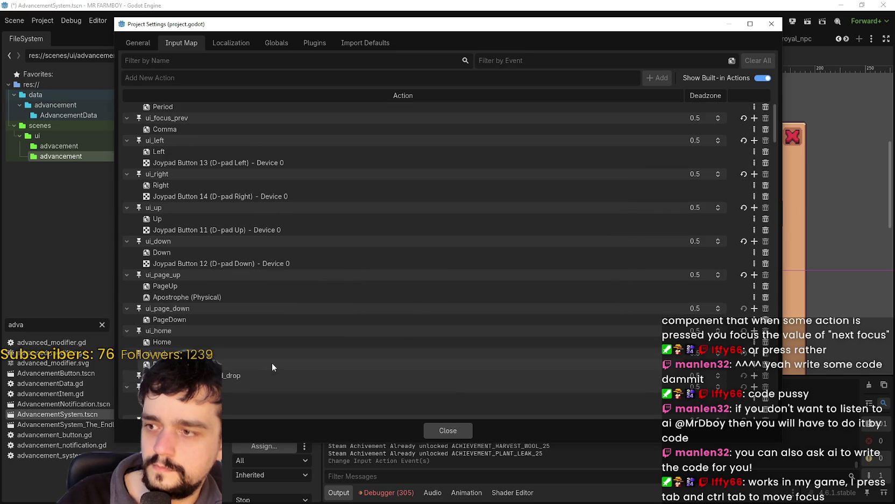
click(755, 308)
key(semicolon)
click(380, 331)
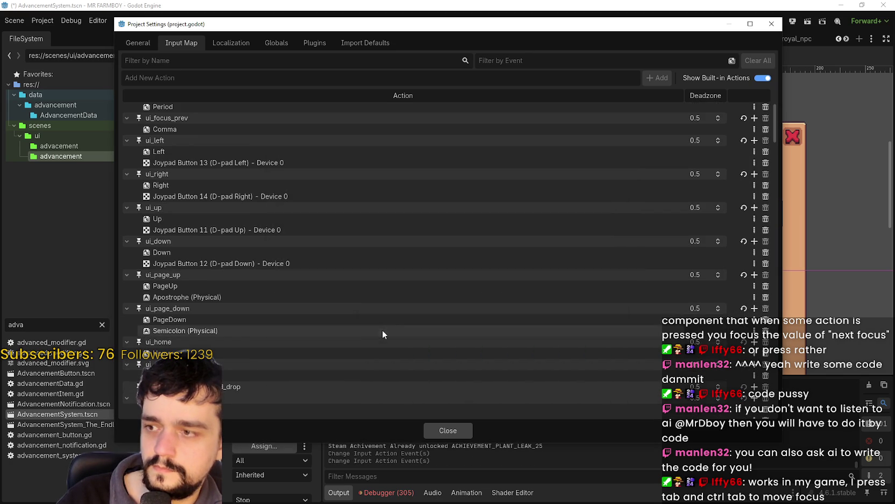
click(454, 430)
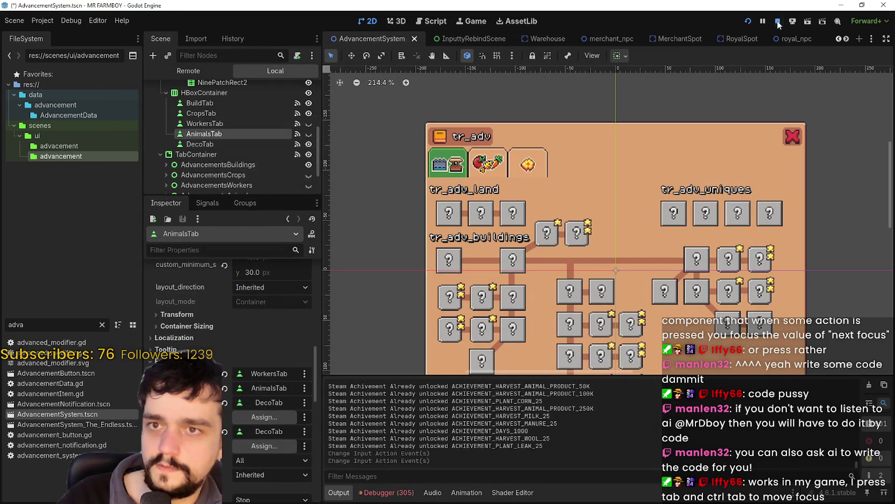
Rerun MR FARMBOY and continue from Save 1
click(746, 22)
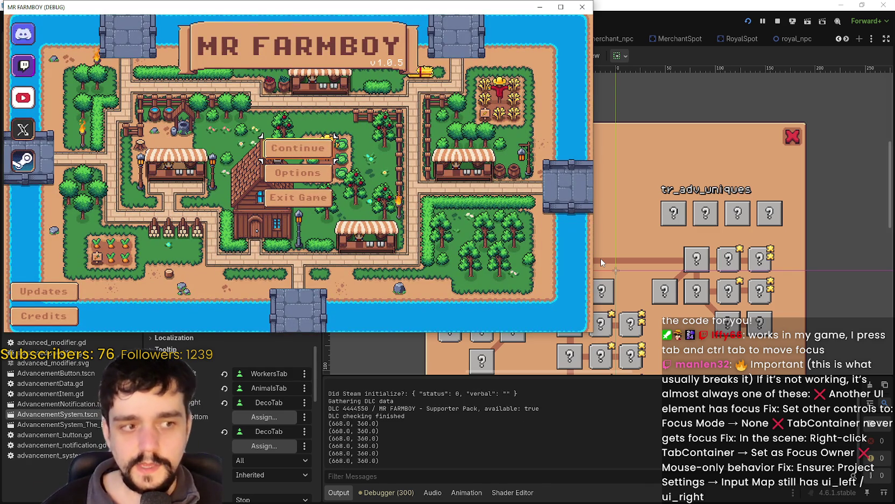
click(297, 148)
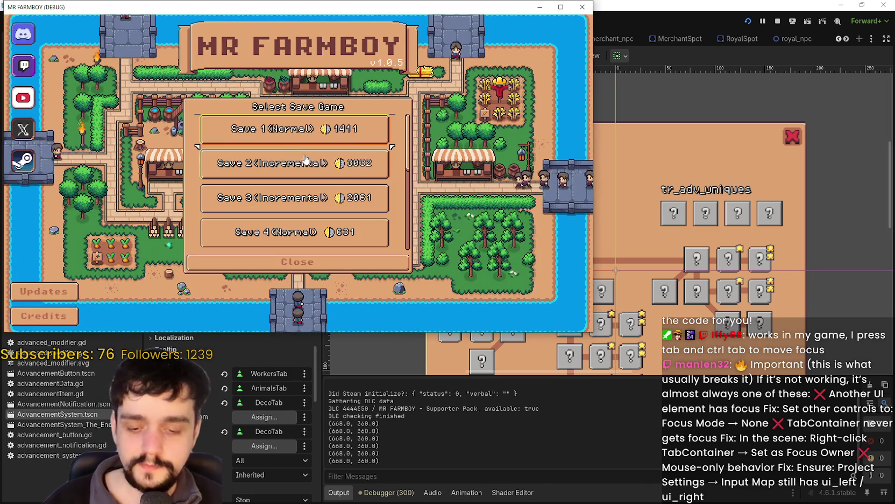
click(308, 129)
key(Return)
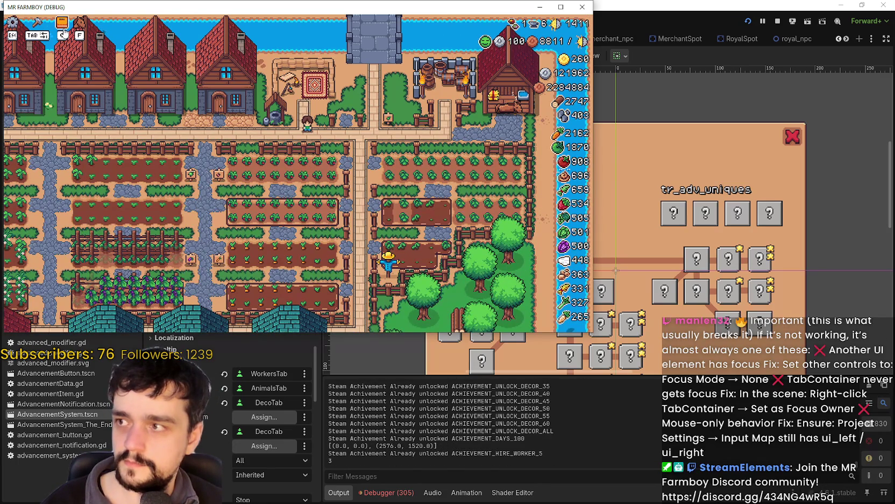
Open Advancements, move keyboard focus onto the first tab, then return to the editor
click(63, 34)
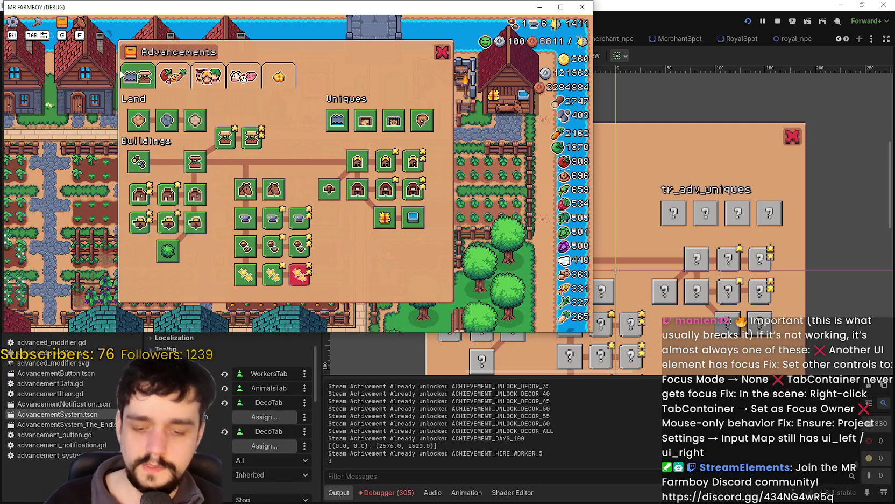
key(Right)
key(Up)
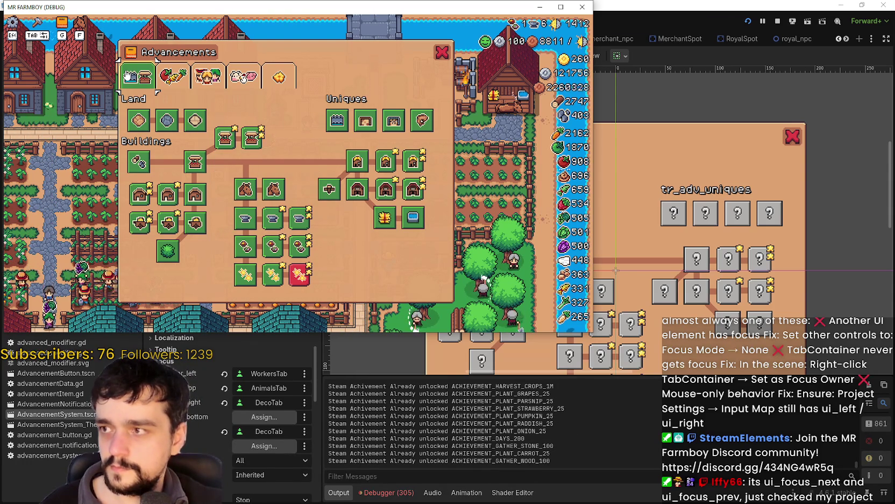
click(359, 465)
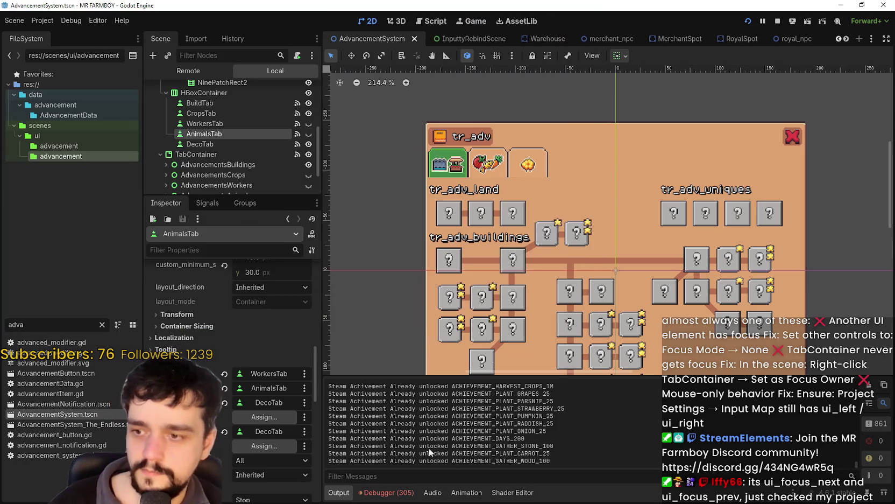
Stop the game and inspect BuildTab's Focus neighbours, with right and next set to CropsTab
click(779, 21)
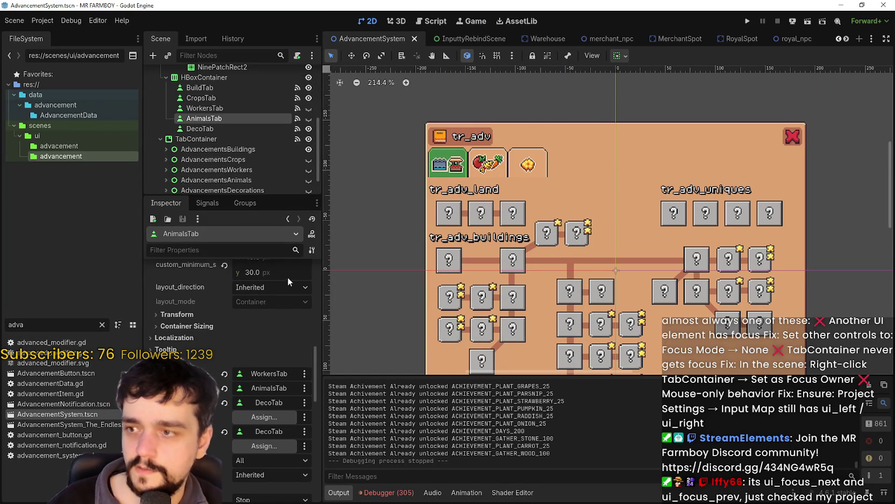
scroll(213, 112, up, 2)
click(221, 118)
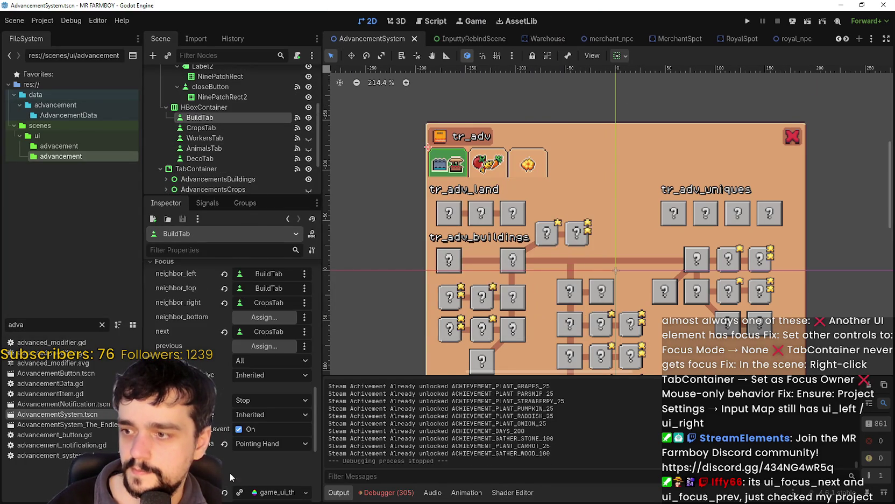
mouse_move(166, 333)
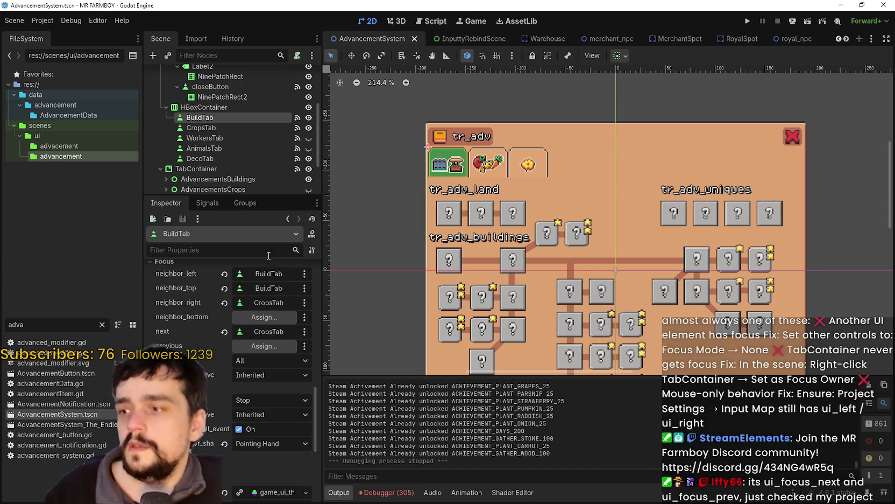
scroll(231, 375, up, 2)
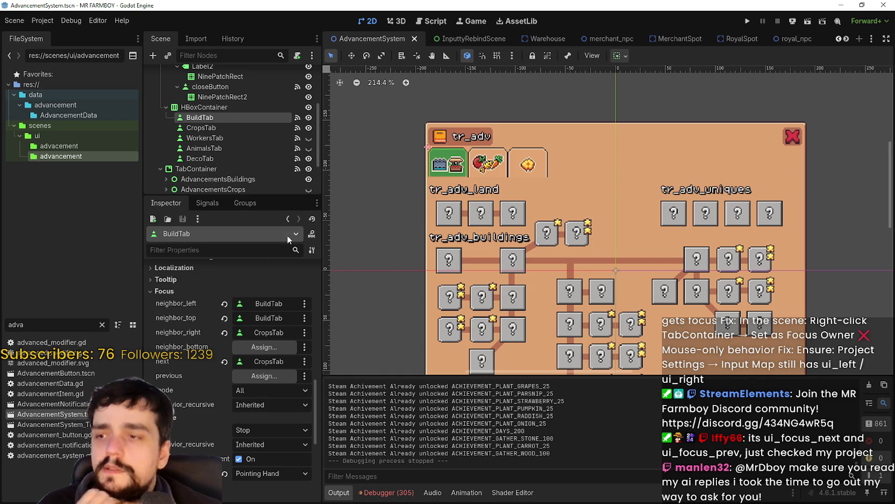
key(ctrl+minus)
key(ctrl+minus)
click(202, 111)
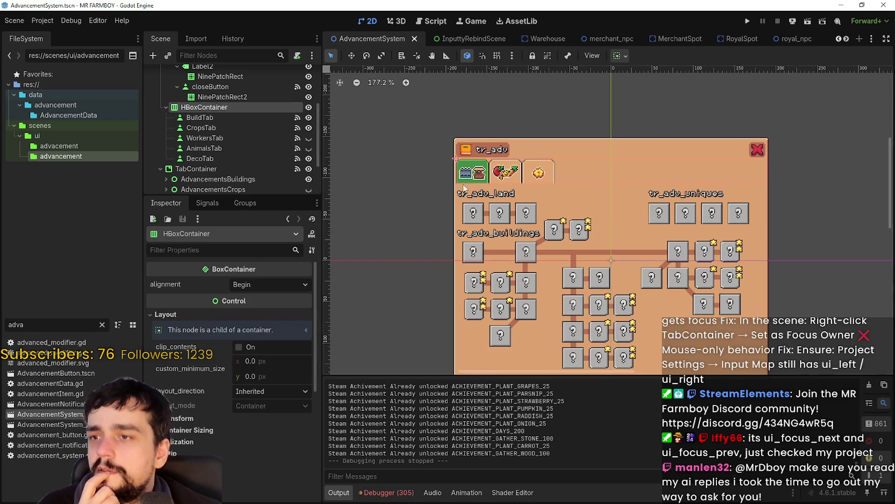
scroll(486, 189, up, 2)
scroll(487, 190, down, 1)
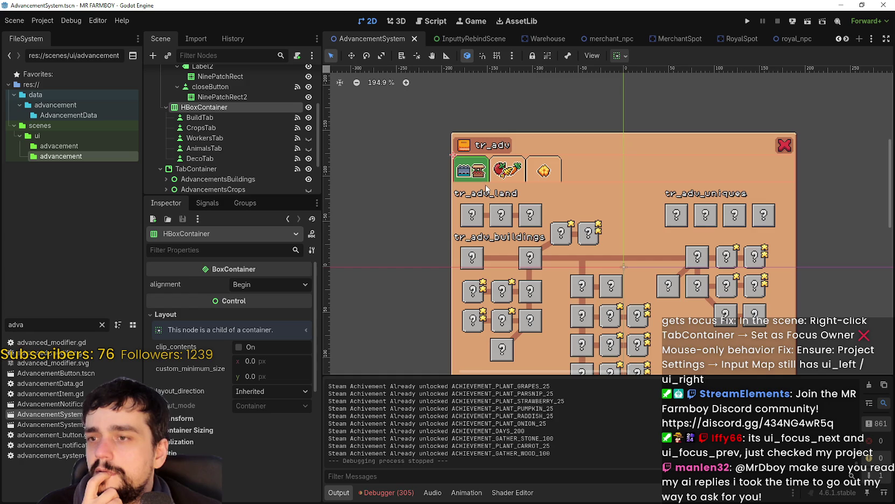
click(213, 169)
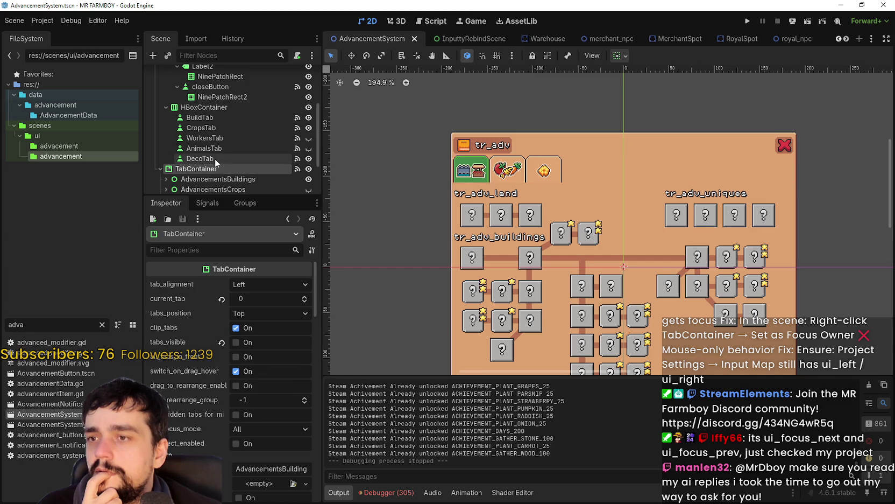
click(212, 118)
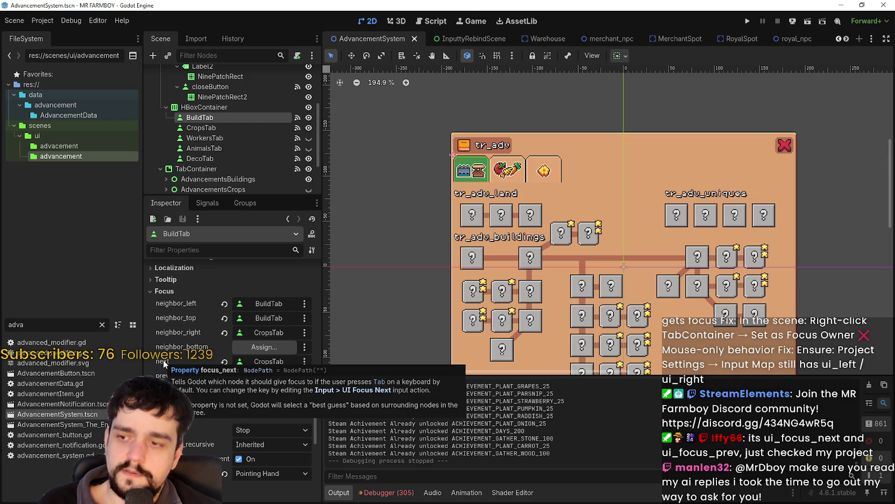
click(52, 21)
click(60, 35)
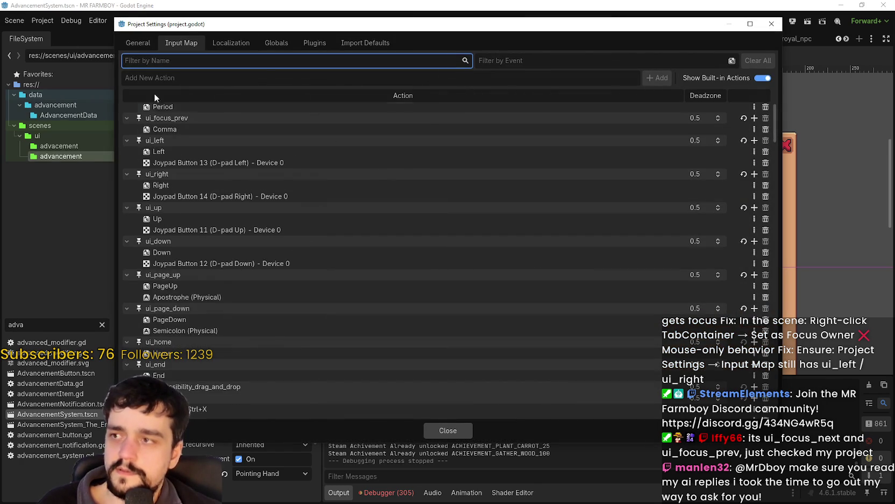
scroll(308, 362, up, 3)
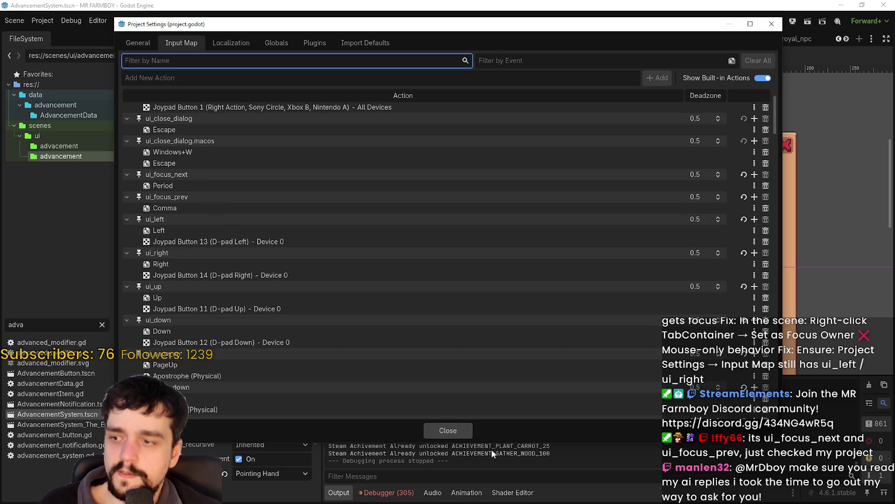
click(455, 434)
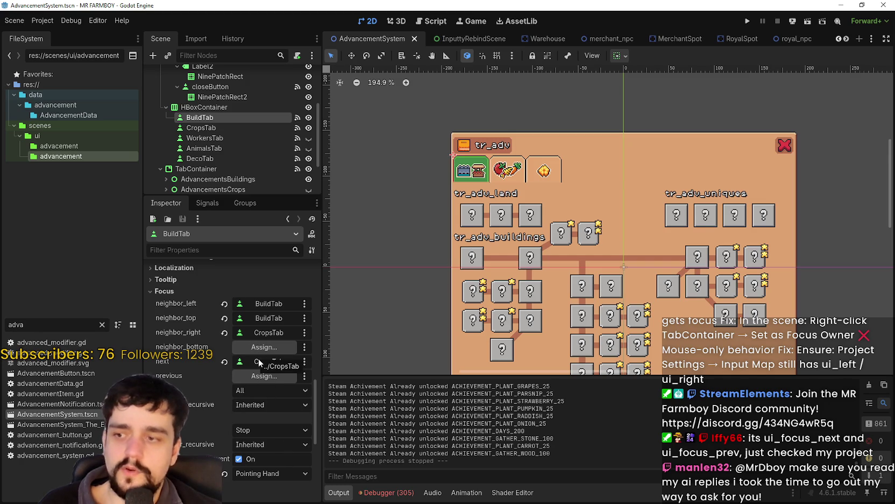
Set BuildTab's previous focus neighbour to BuildTab and save the scene
click(267, 376)
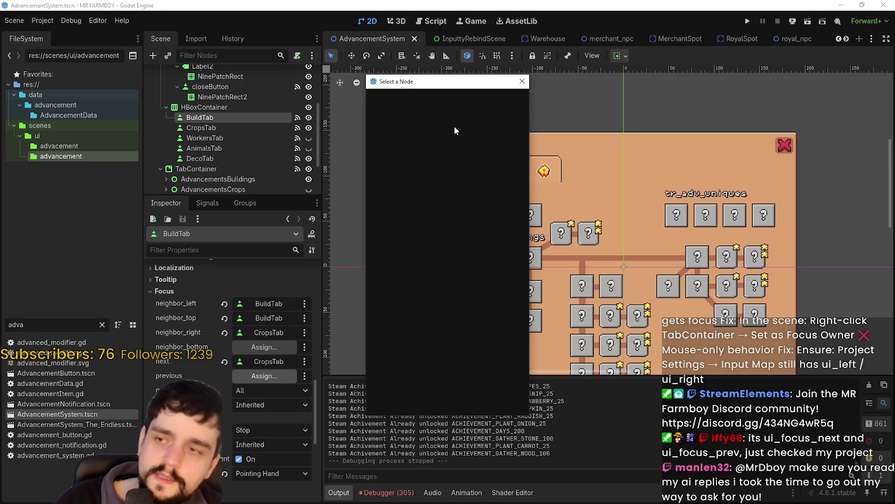
key(Escape)
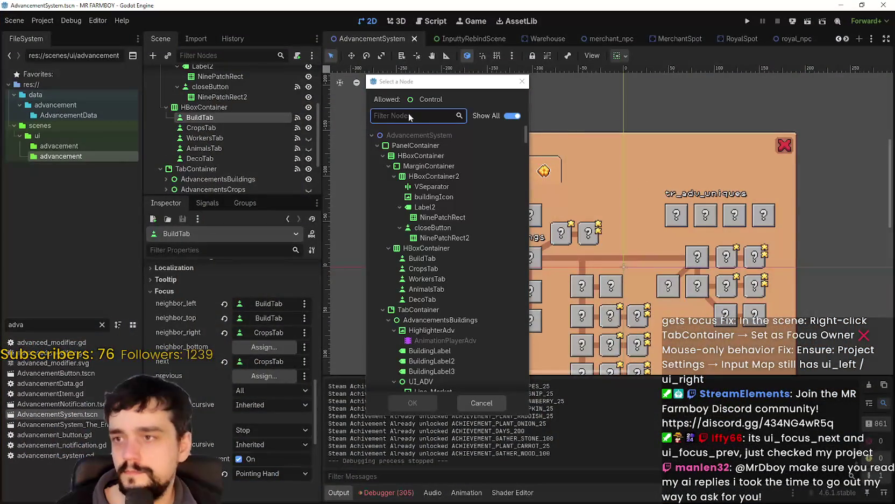
text(Buil)
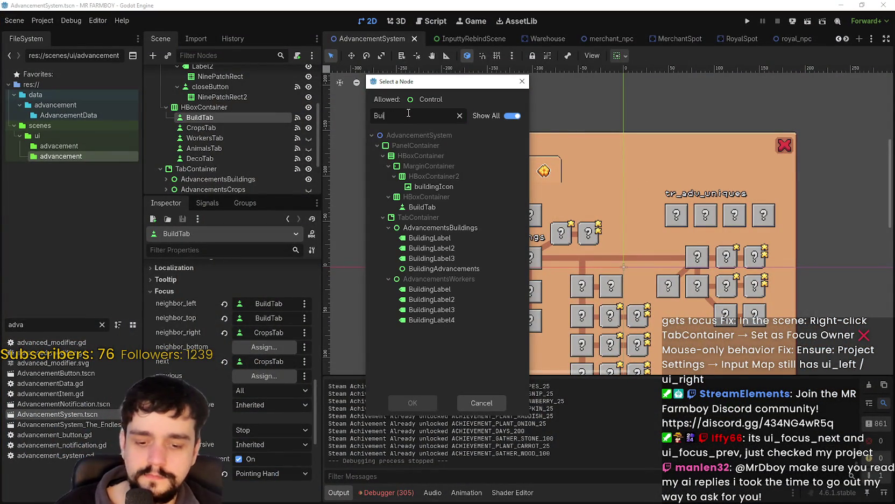
click(424, 398)
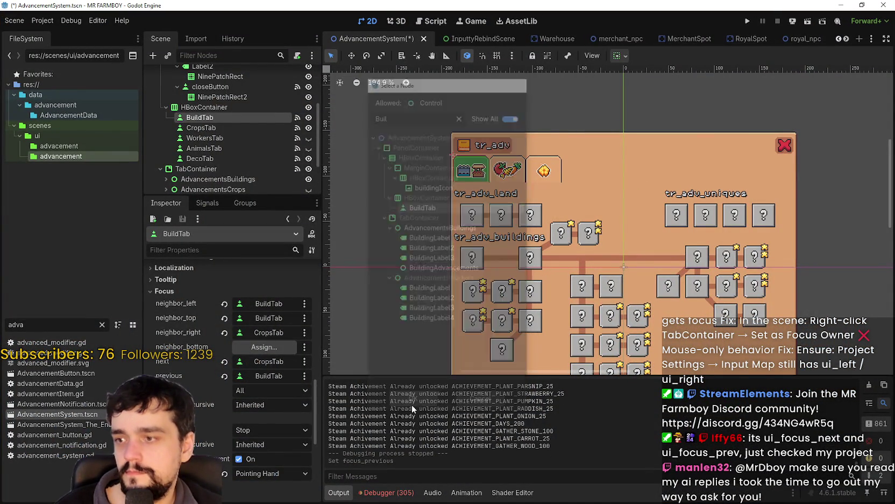
key(ctrl+s)
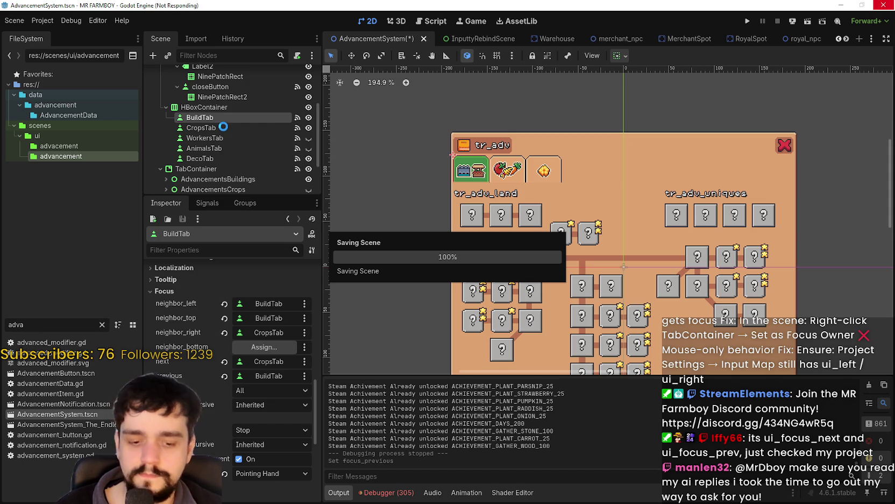
Set CropsTab's previous focus neighbour to BuildTab and save the scene
click(224, 124)
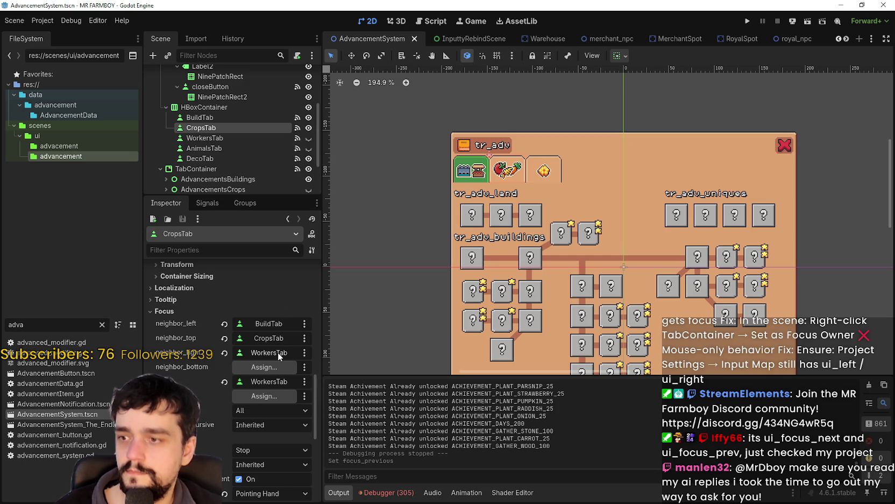
click(271, 396)
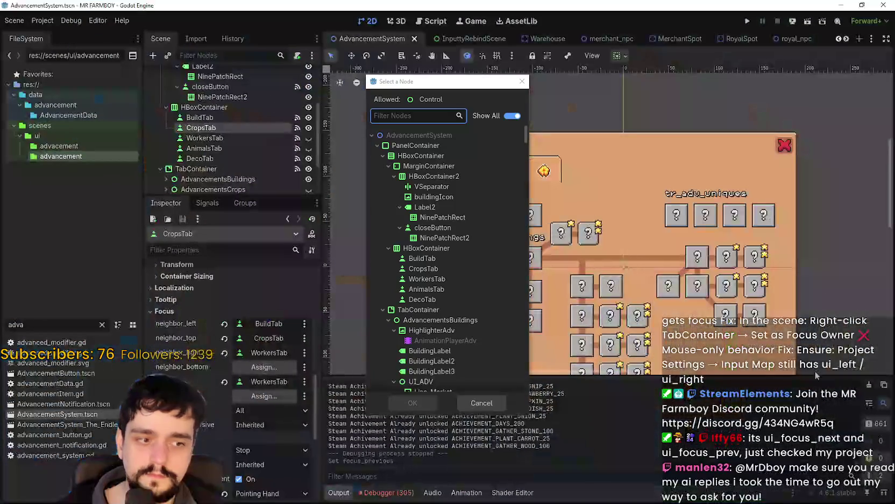
text(buil)
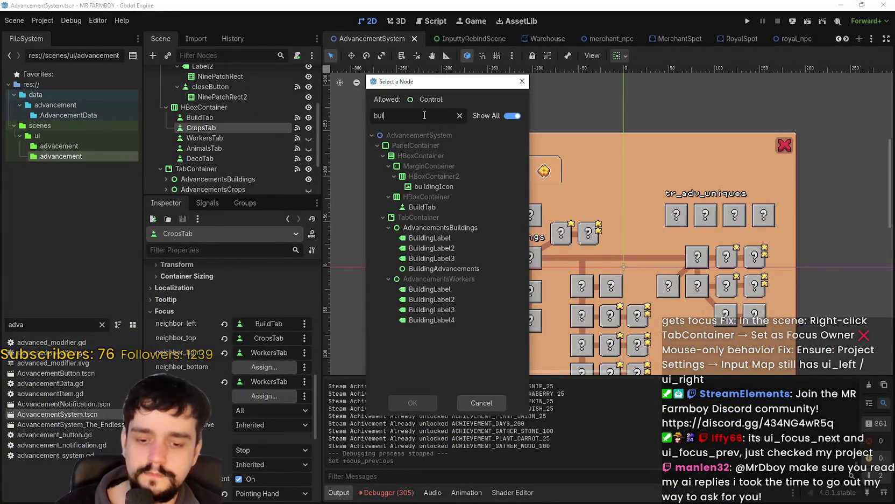
click(451, 212)
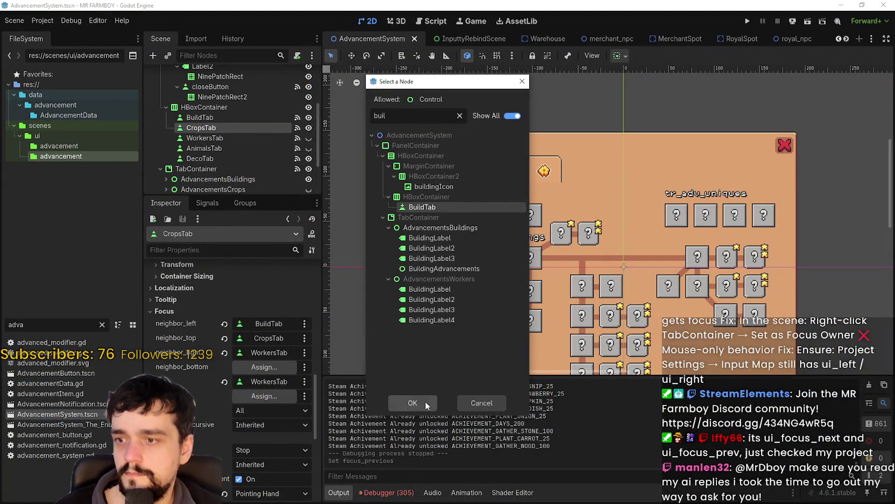
click(412, 403)
key(ctrl+s)
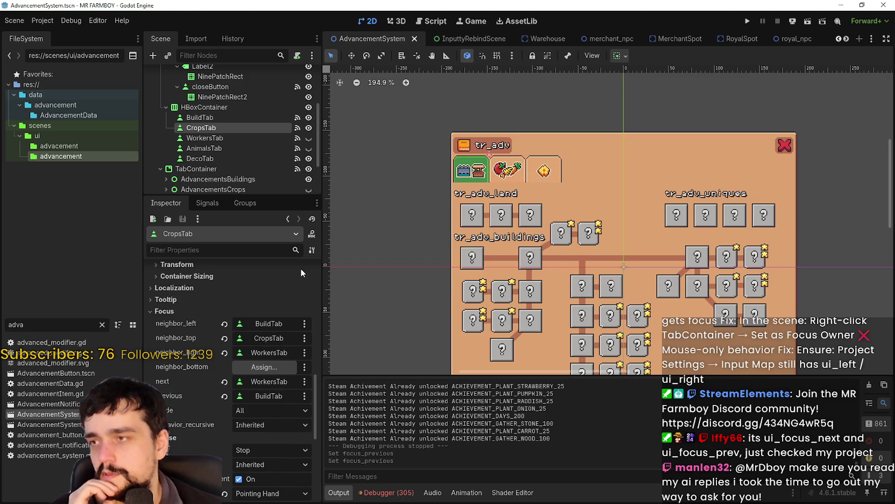
Run the project and load Save 1
click(745, 20)
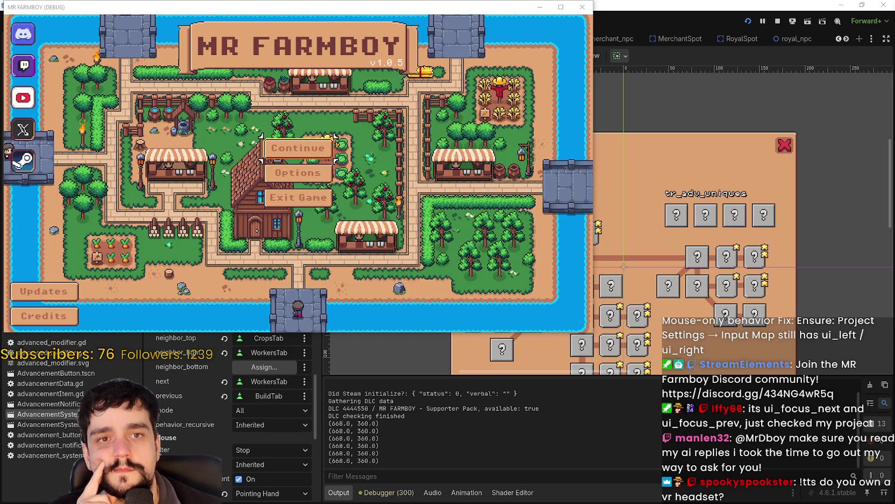
click(298, 148)
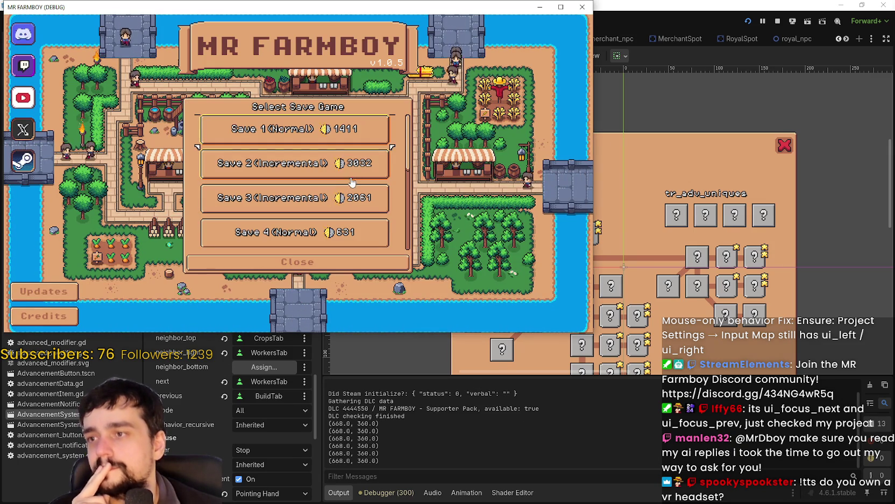
click(290, 138)
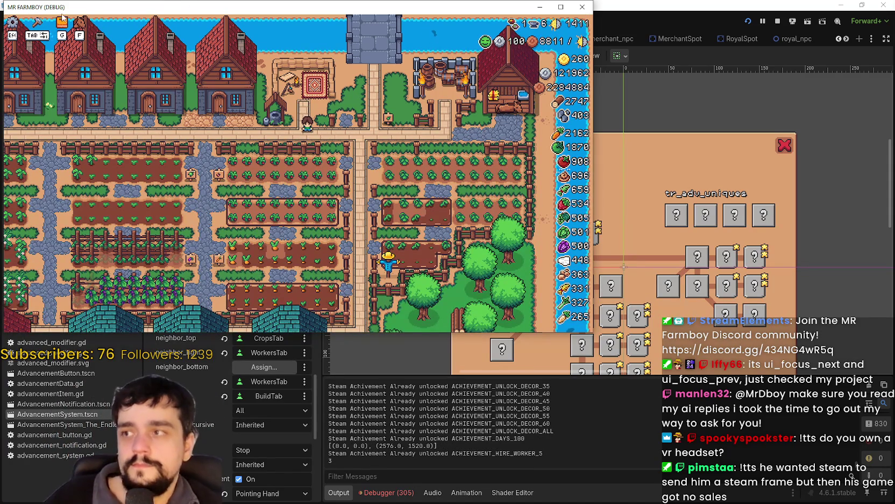
Focus the first Advancements tab and press Tab, which opens Crafting; close Crafting again
click(62, 21)
click(139, 81)
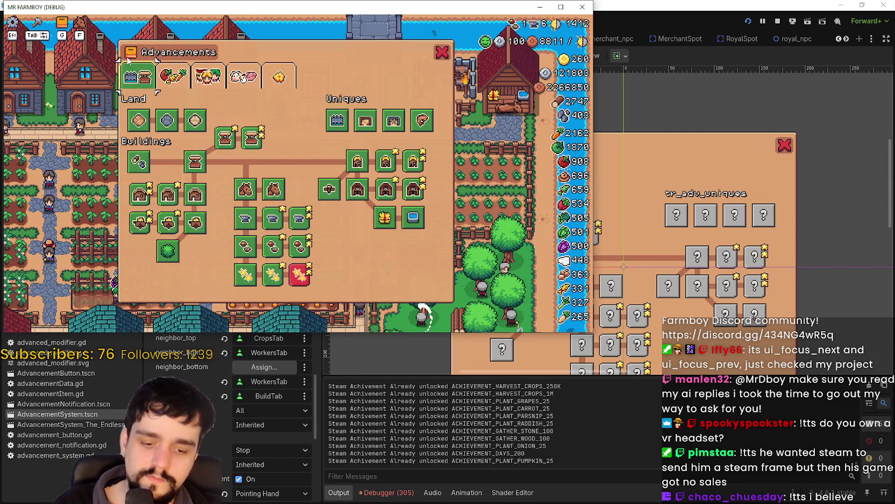
key(Tab)
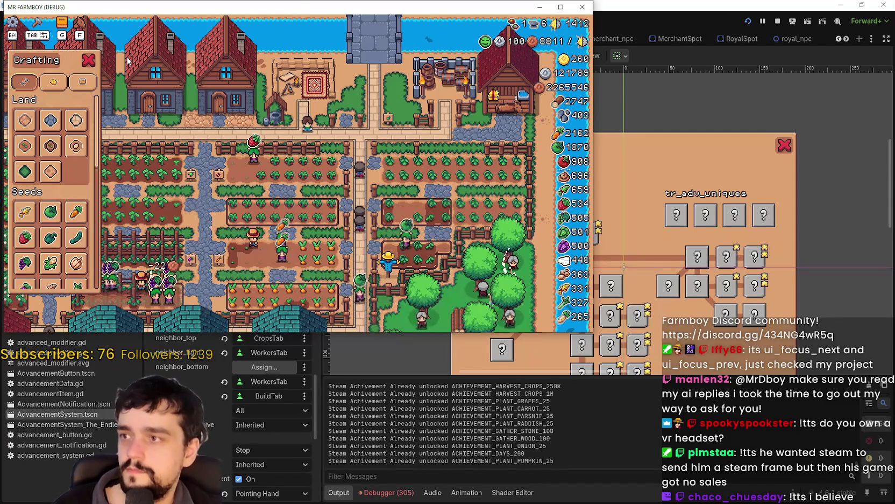
key(Tab)
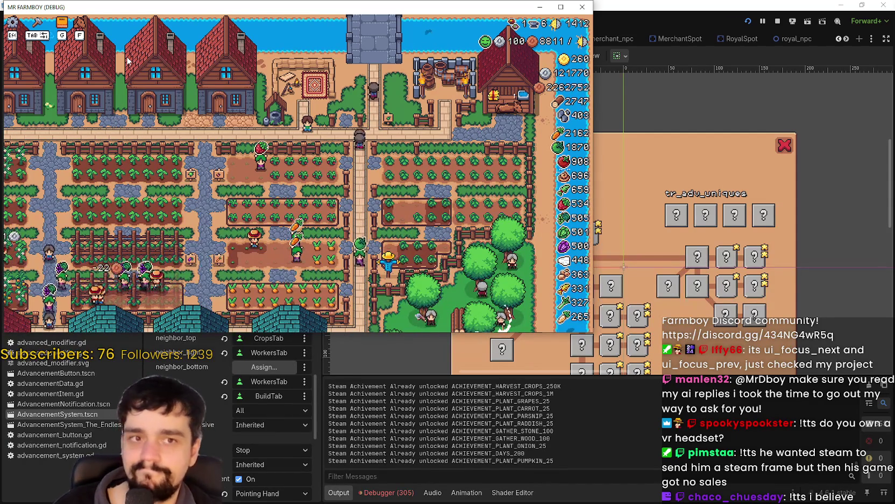
Delete the TAB keybind from Crafting Menu in the game's input options, apply, and resume
key(Escape)
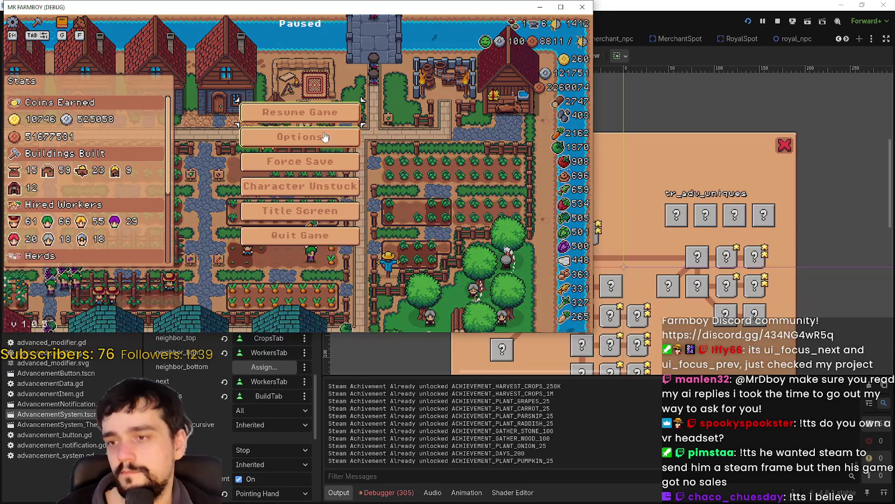
click(319, 139)
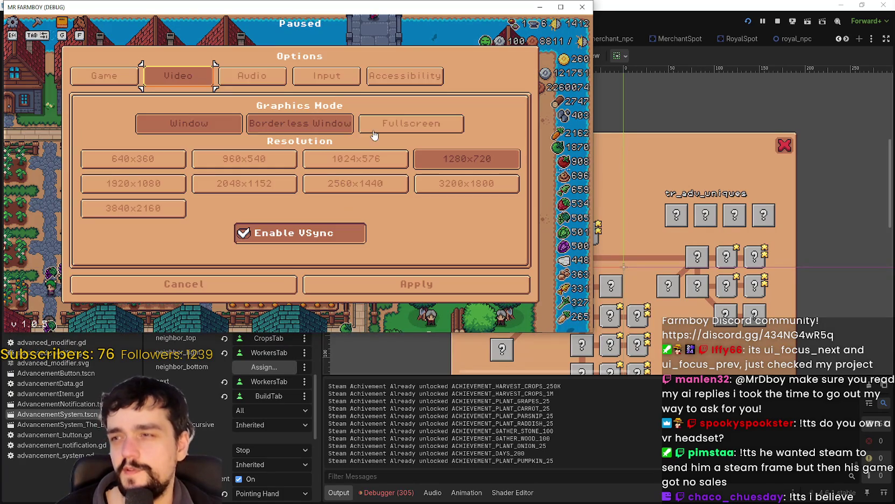
click(342, 78)
click(409, 124)
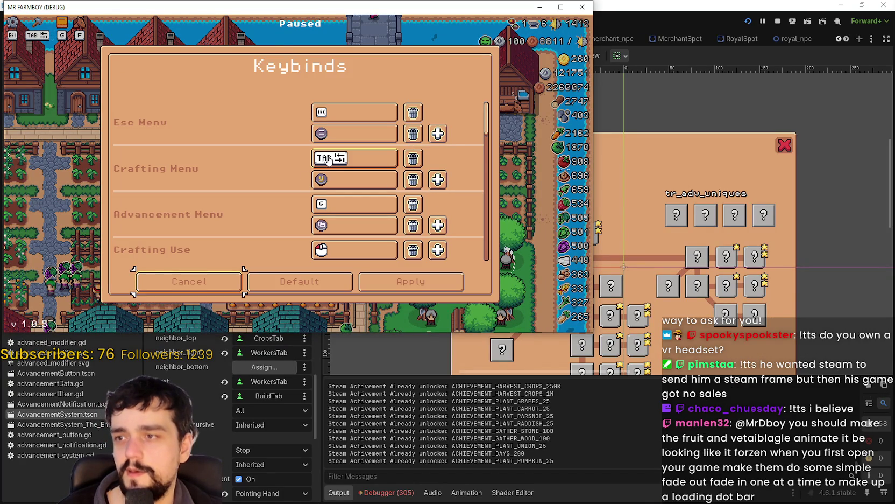
click(412, 158)
click(415, 282)
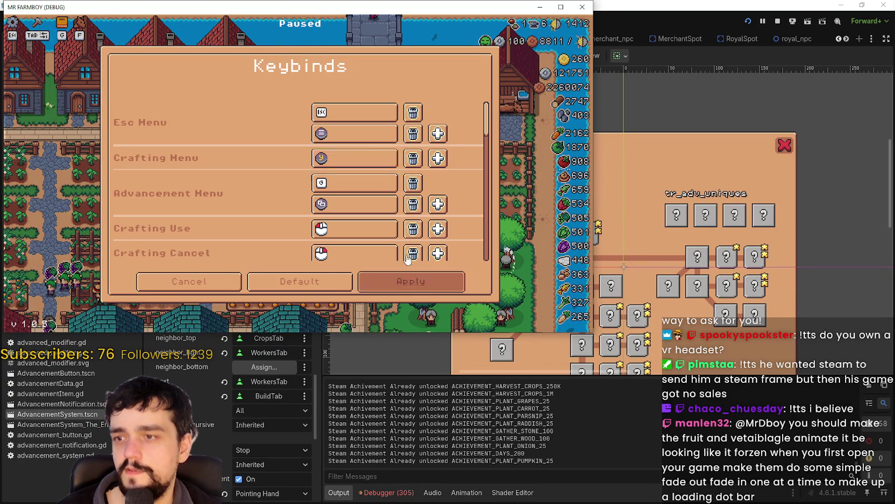
click(376, 283)
click(350, 116)
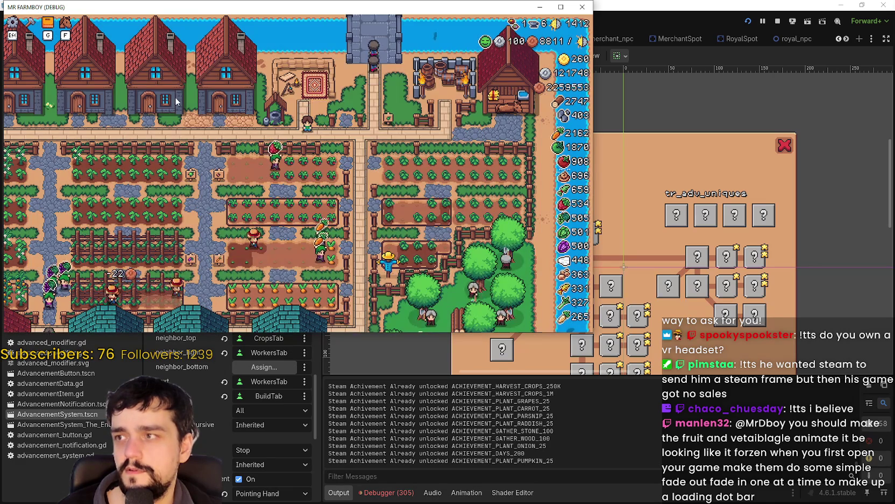
key(Tab)
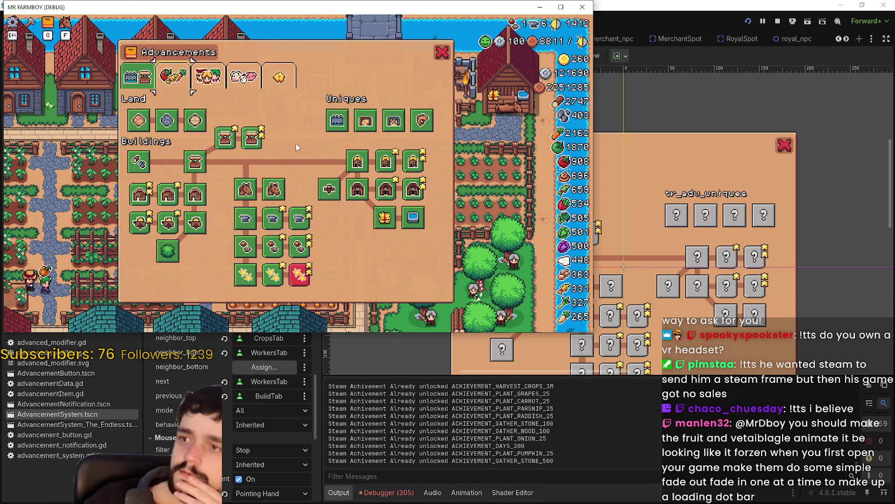
Arrow-key through the Land/Buildings items, from Road Tile to Barn, Warehouse Upgrade 1 and Water Trough
key(Down)
key(Right)
key(Right)
key(Down)
key(Left)
key(Down)
key(Up)
key(Right)
key(Right)
key(Down)
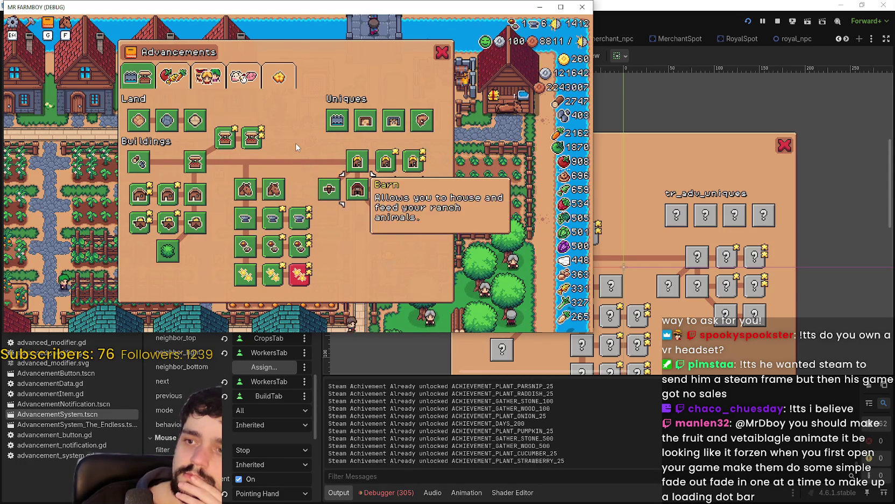
key(Right)
key(Down)
key(Right)
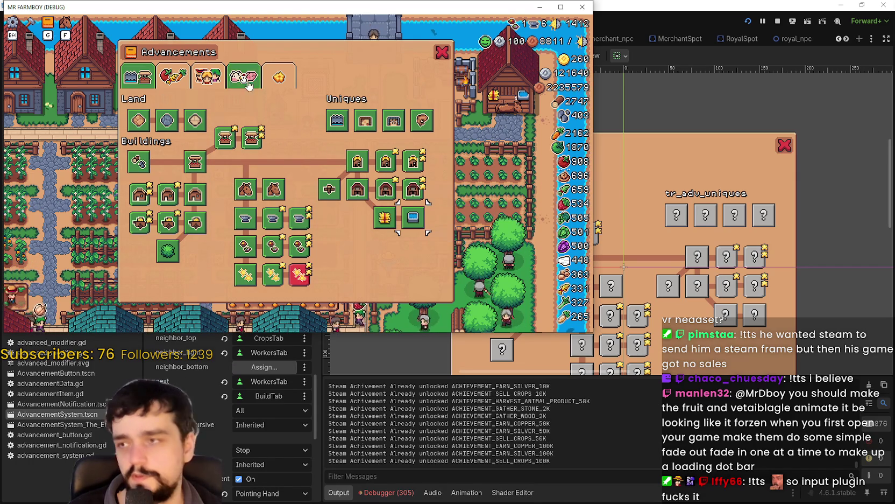
Switch to the crops tab and back, move focus between tabs by keyboard, then close the game
click(155, 83)
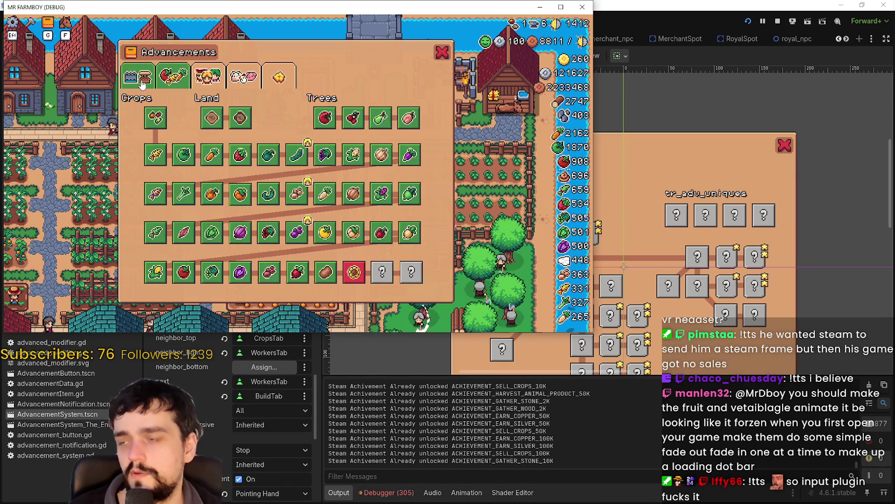
click(137, 81)
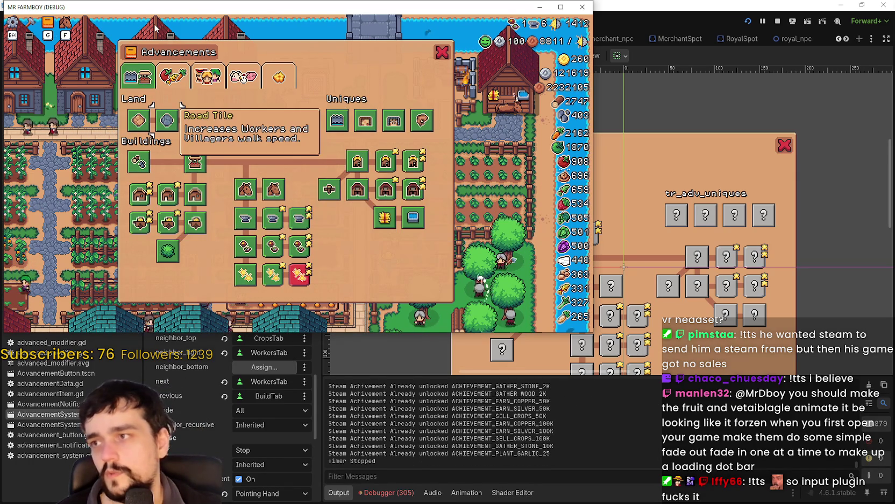
key(Up)
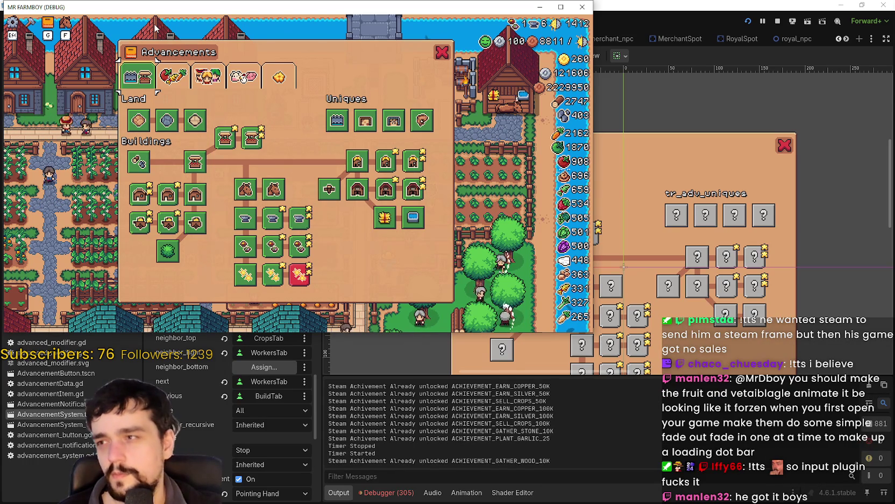
key(Right)
key(Right)
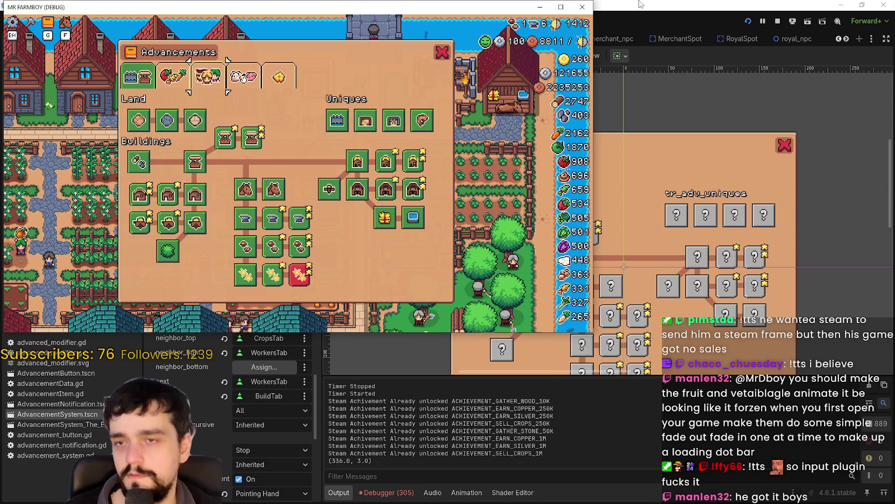
key(F8)
click(43, 19)
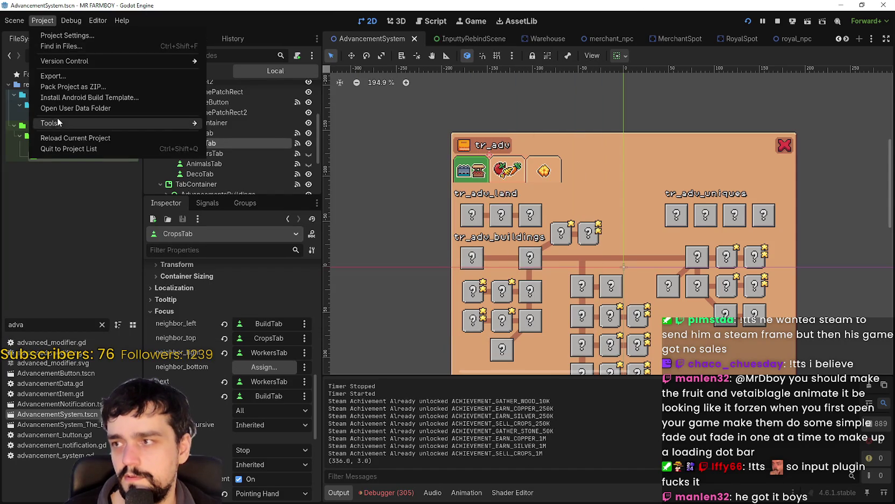
Review the a_ui_focus_next and a_ui_focus_prev entries in inputmap.cfg, then close Notepad
key(Escape)
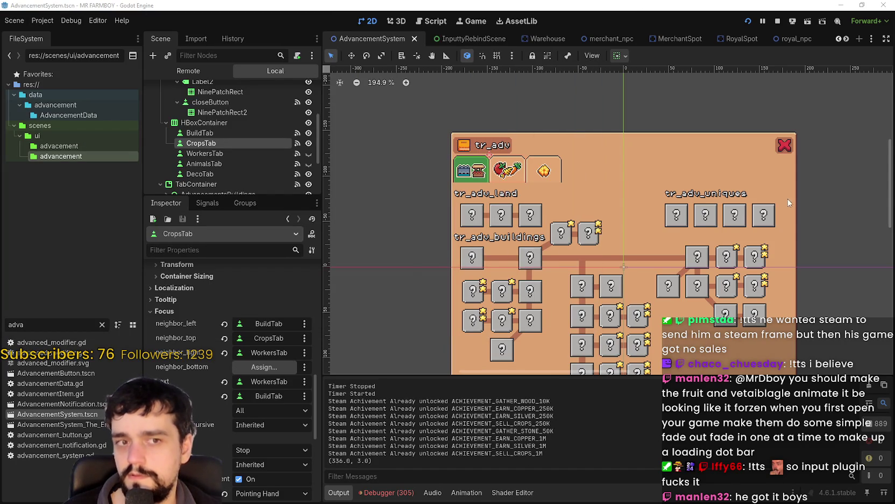
key(alt+Tab)
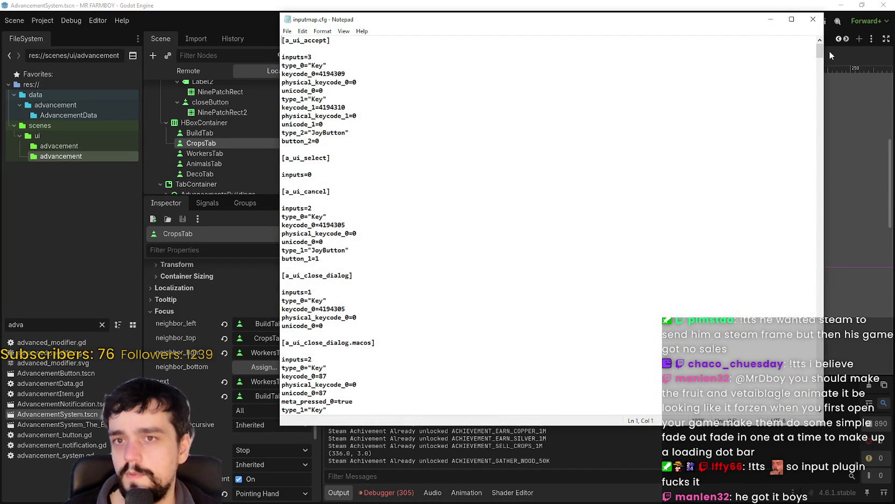
scroll(406, 341, down, 8)
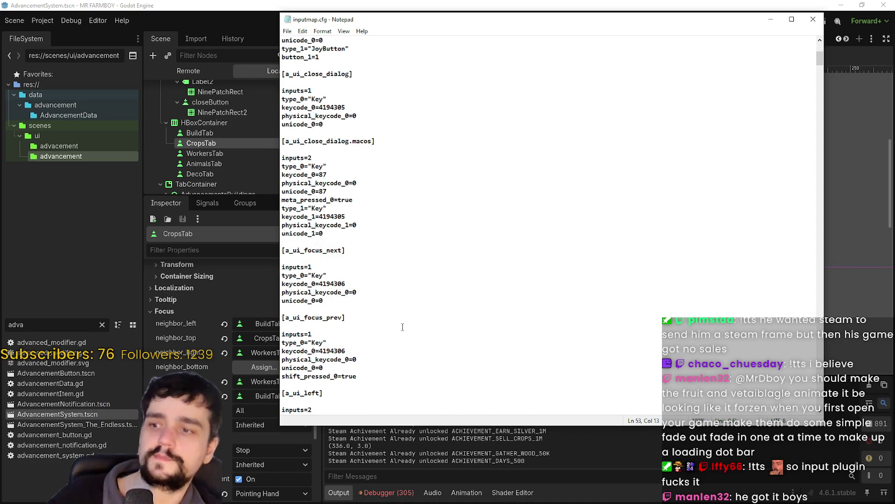
scroll(400, 329, down, 2)
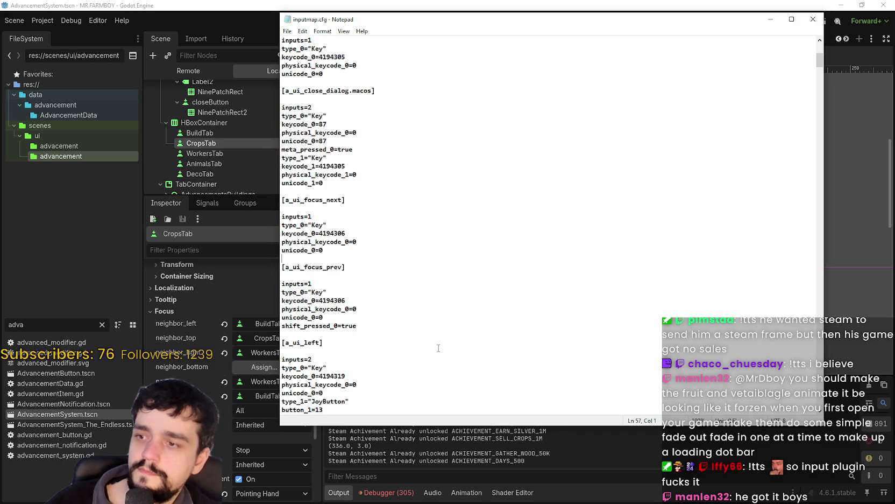
mouse_move(358, 326)
mouse_down()
mouse_move(326, 278)
mouse_move(297, 174)
mouse_up()
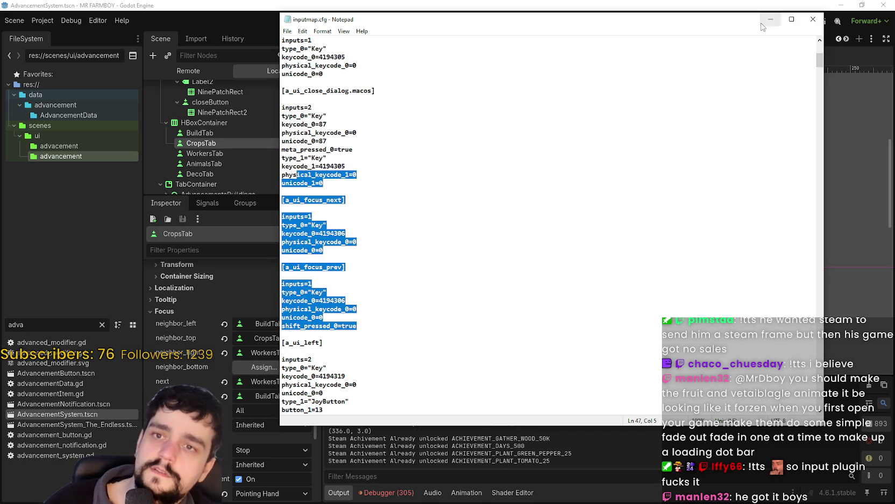
click(813, 19)
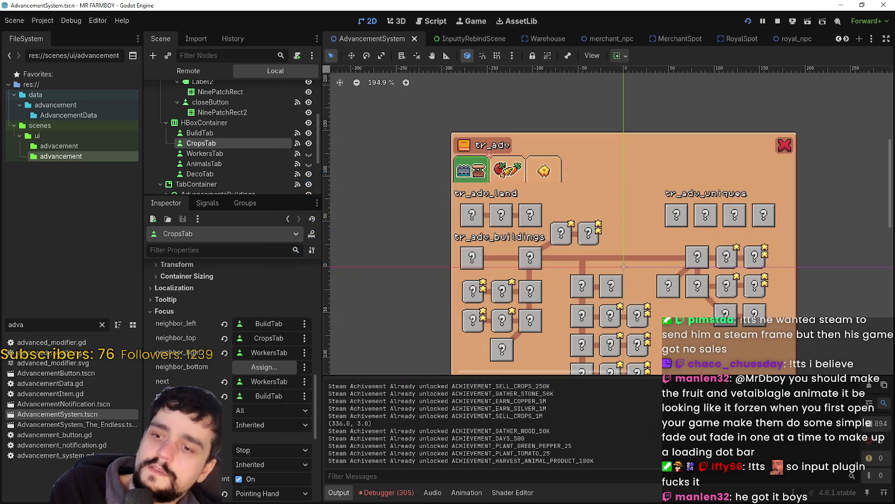
Click through the Advancements tabs, Workers, Land and Buildings, then Decorations, and stop the game
key(alt+Tab)
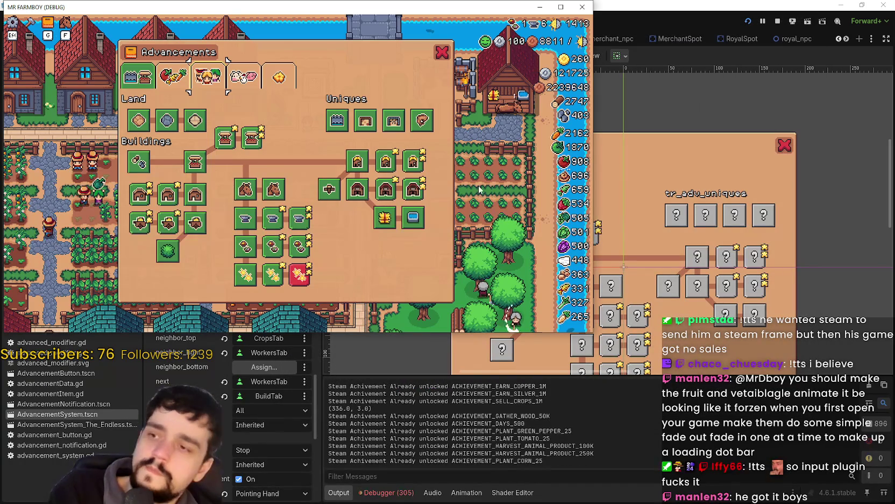
click(244, 76)
click(212, 82)
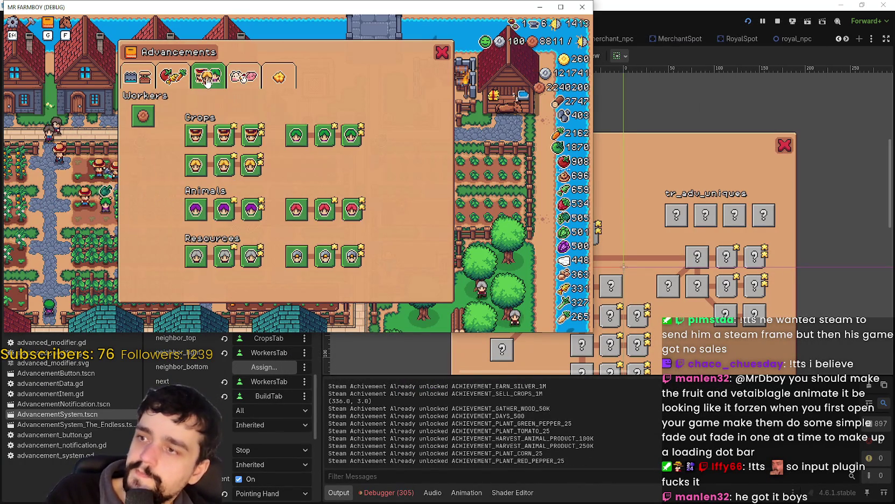
click(172, 78)
click(156, 78)
click(202, 77)
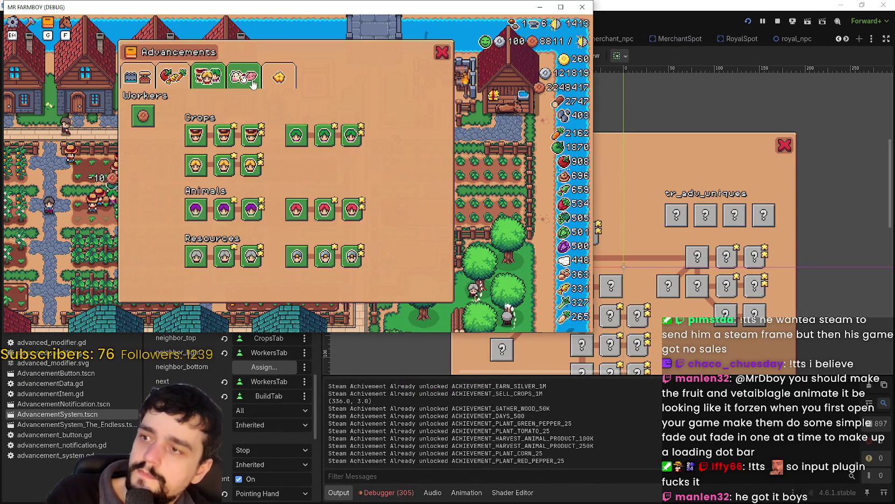
click(280, 77)
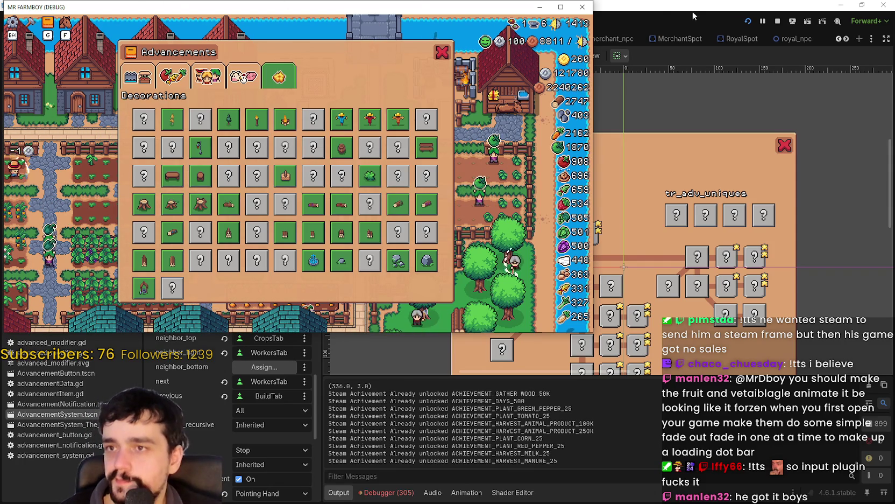
click(776, 22)
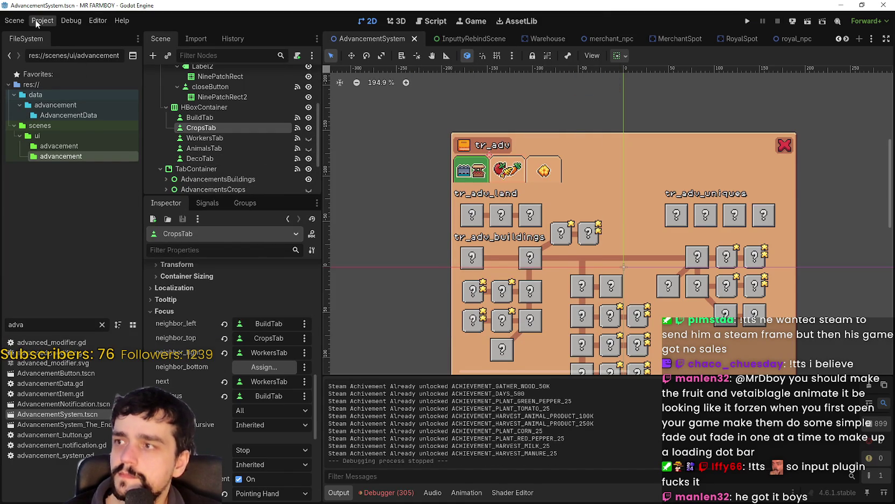
Compare the focus settings of the WorkersTab and CropsTab nodes in the Inspector
click(233, 136)
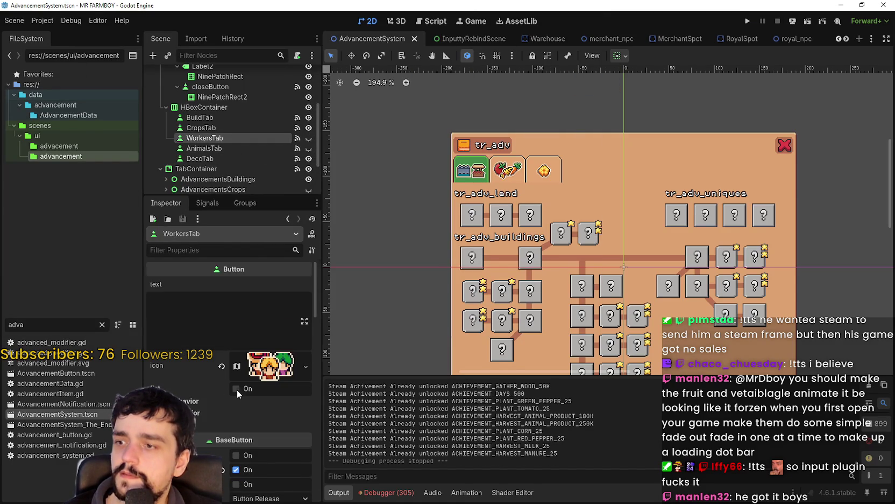
scroll(236, 389, down, 3)
scroll(241, 398, up, 3)
scroll(240, 382, down, 6)
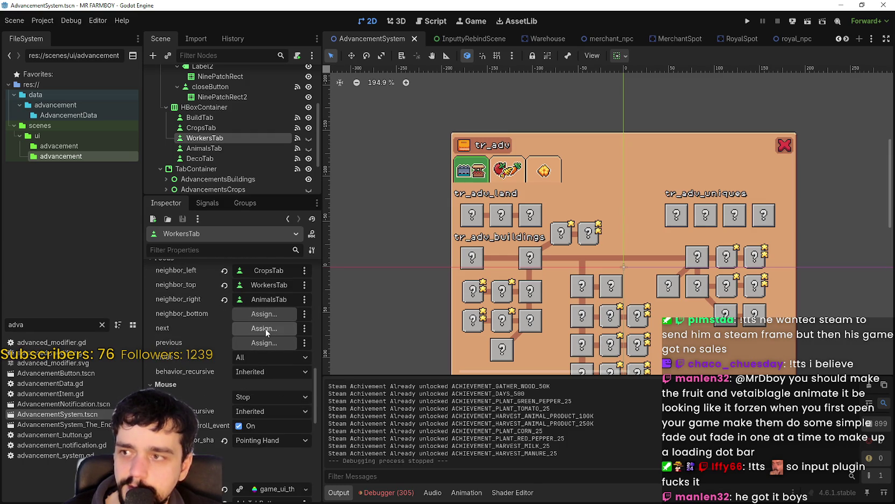
click(232, 126)
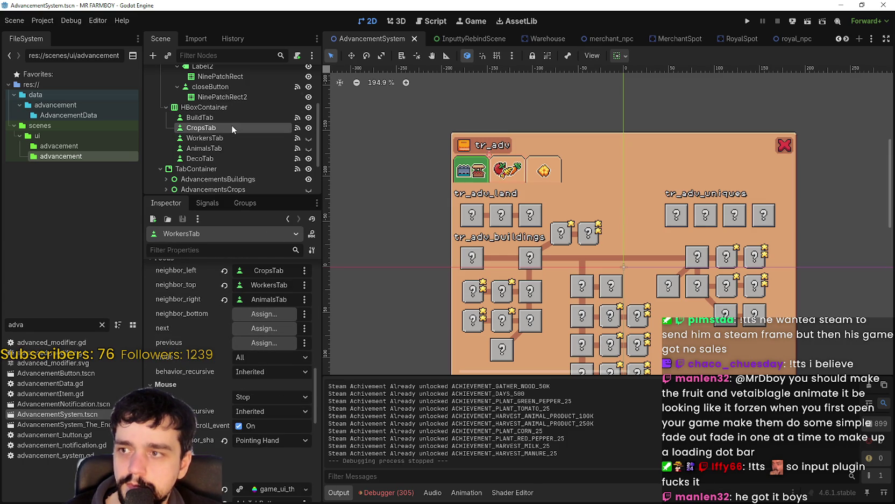
scroll(248, 246, down, 3)
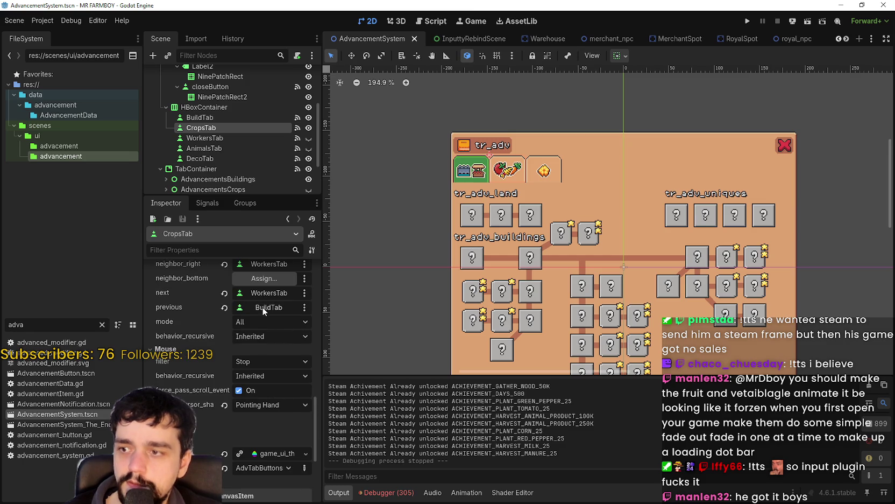
Set WorkersTab's focus next to AnimalsTab and focus previous to CropsTab
click(233, 135)
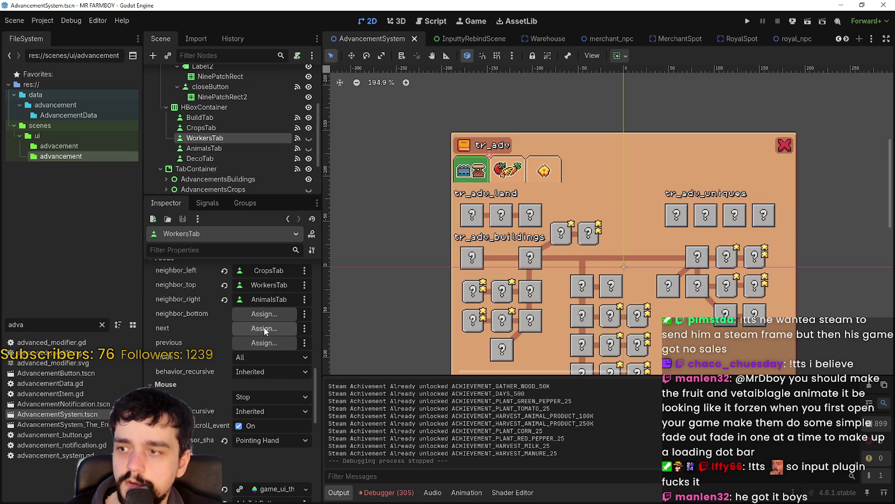
click(268, 332)
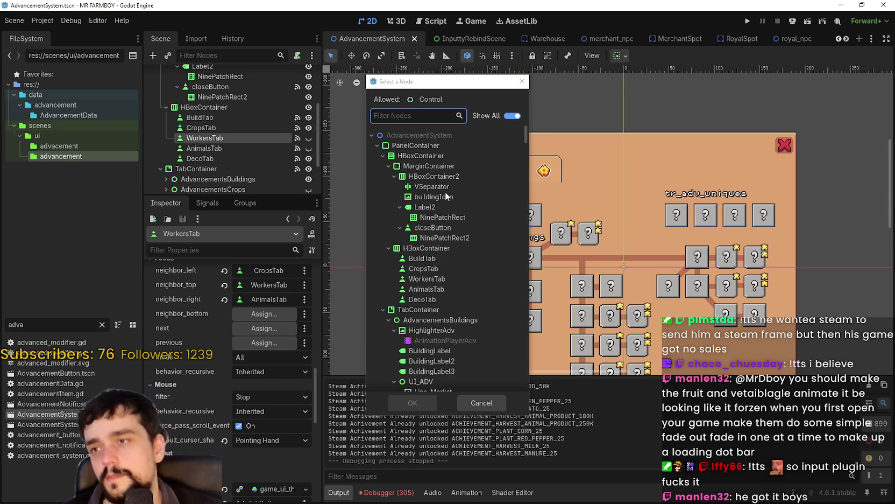
text(animal)
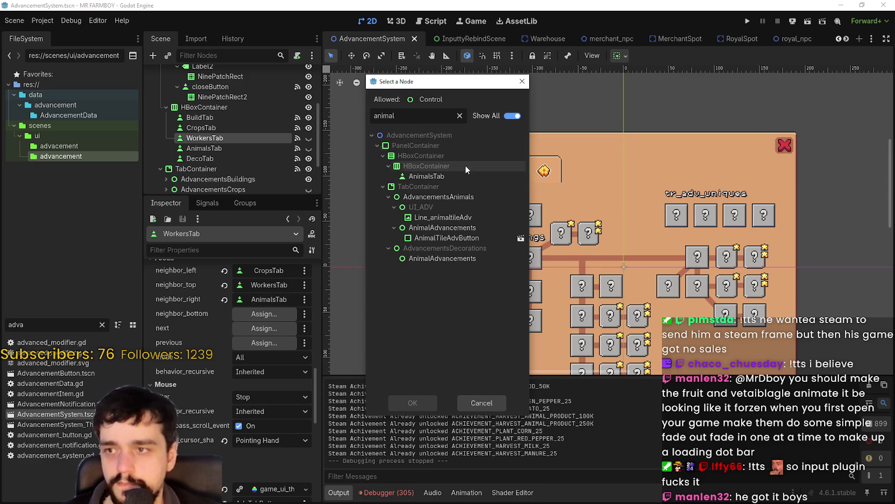
click(457, 174)
click(413, 403)
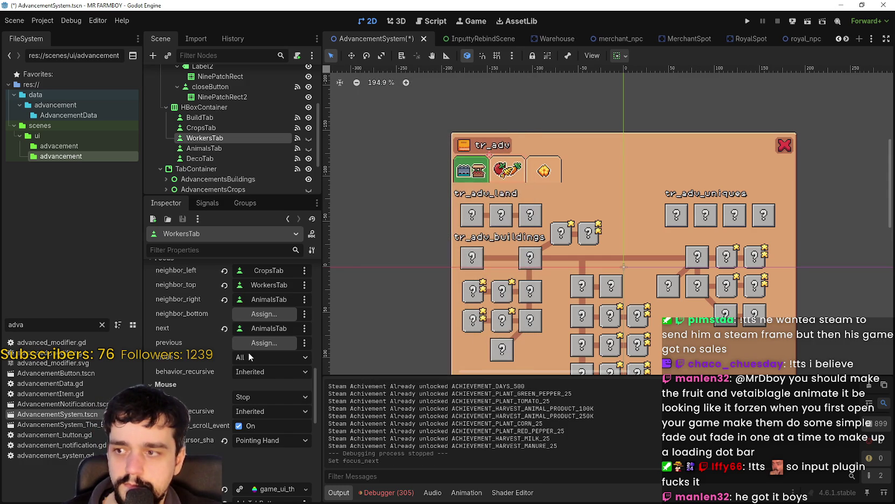
click(258, 343)
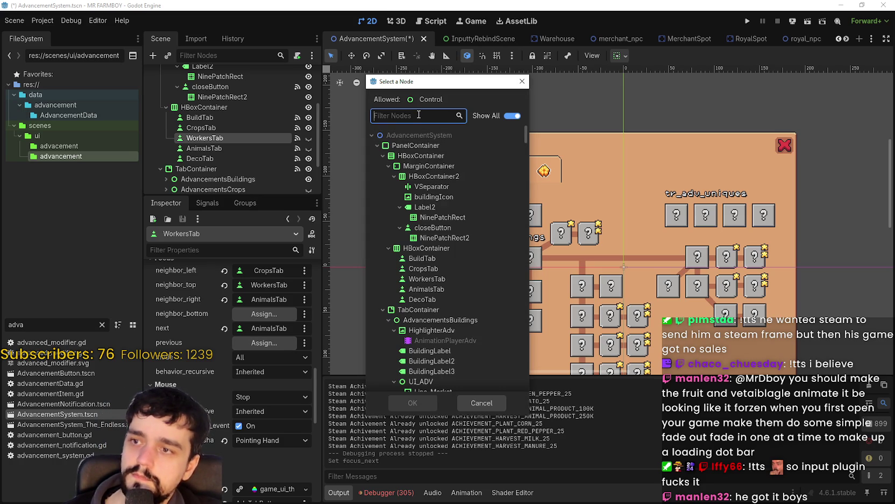
text(Crop)
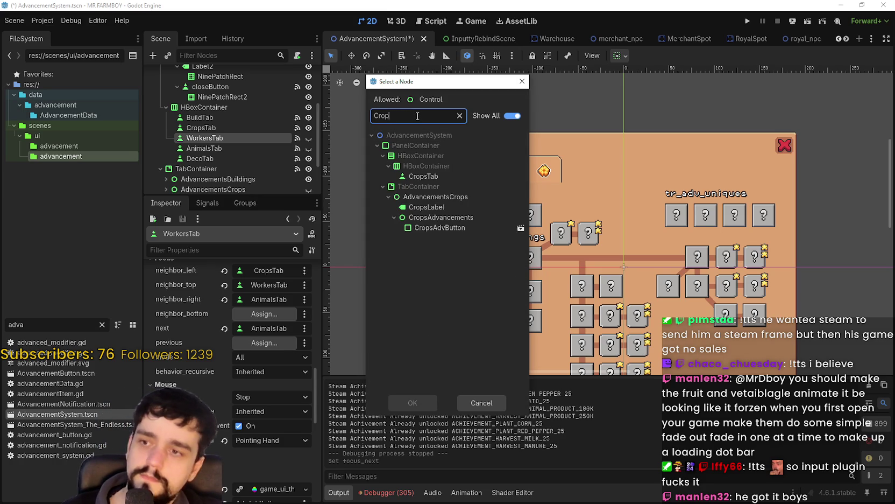
click(436, 176)
click(383, 186)
click(380, 186)
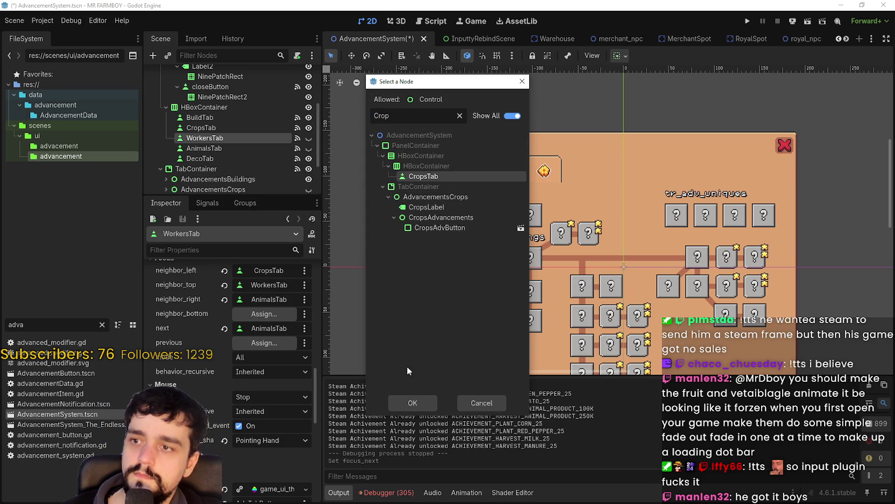
click(413, 402)
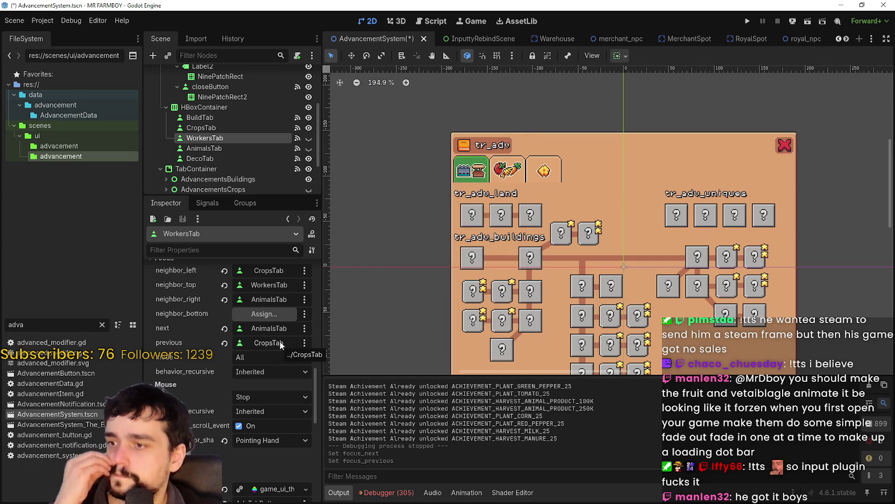
Set AnimalsTab's focus previous to WorkersTab, save the scene, then select DecoTab
click(220, 147)
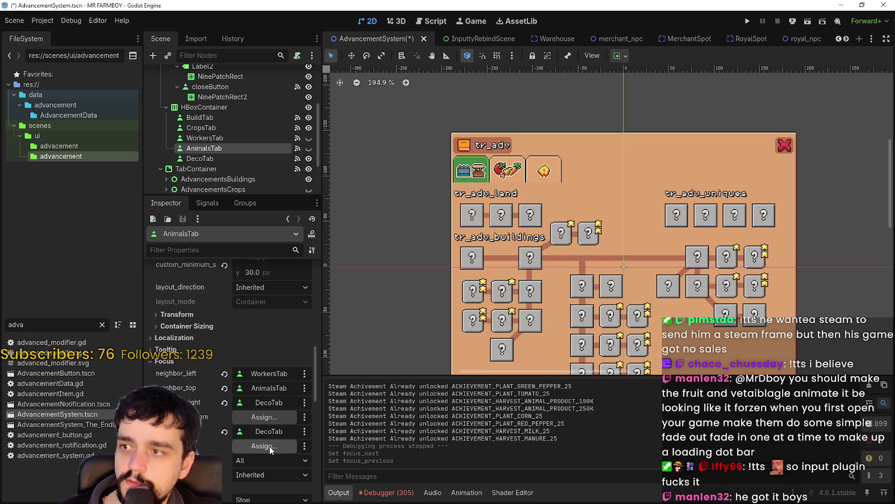
click(264, 446)
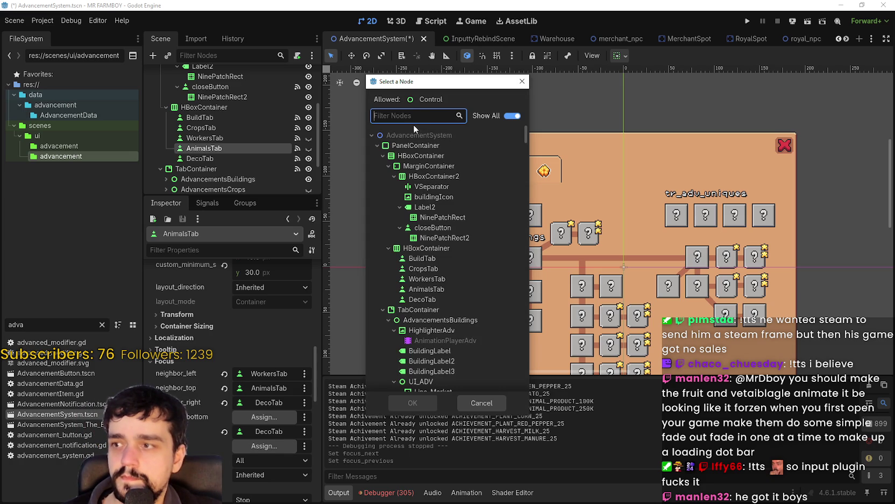
text(work)
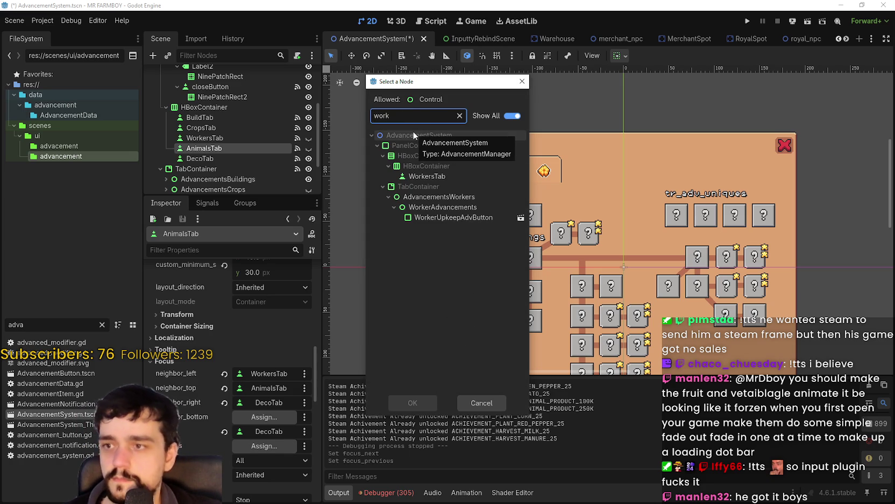
click(420, 175)
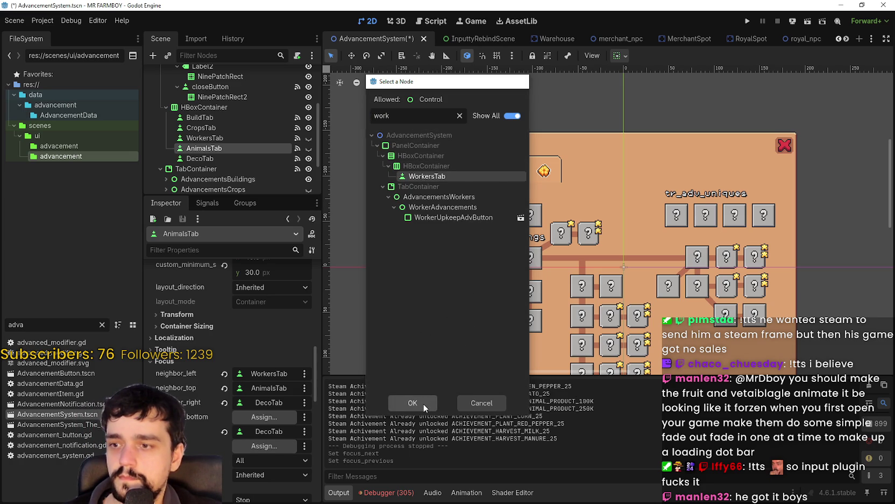
click(423, 403)
key(ctrl+s)
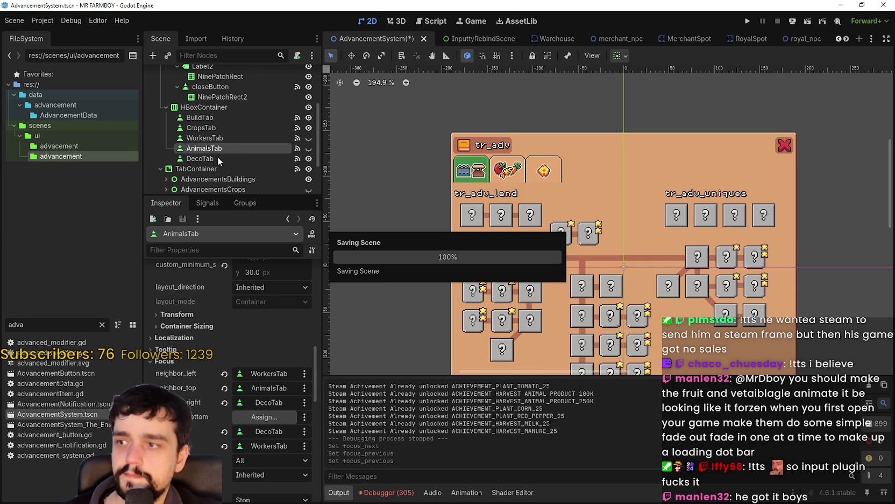
click(218, 157)
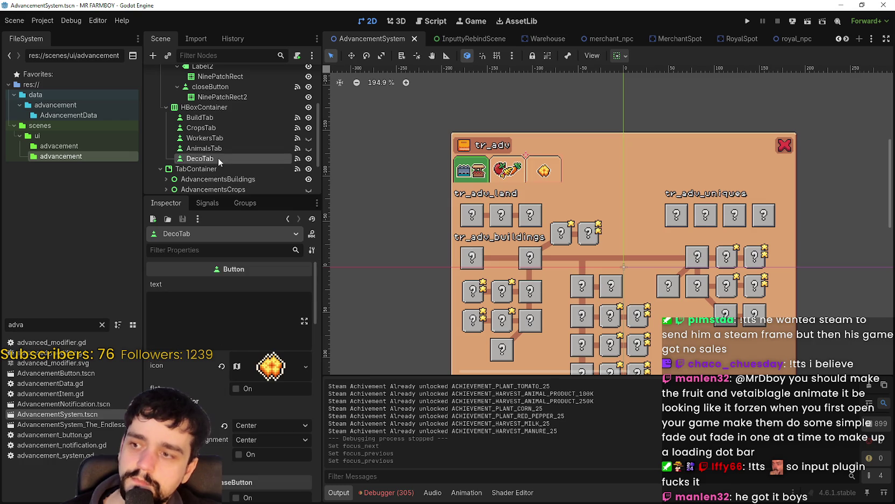
scroll(212, 419, up, 5)
scroll(215, 417, down, 1)
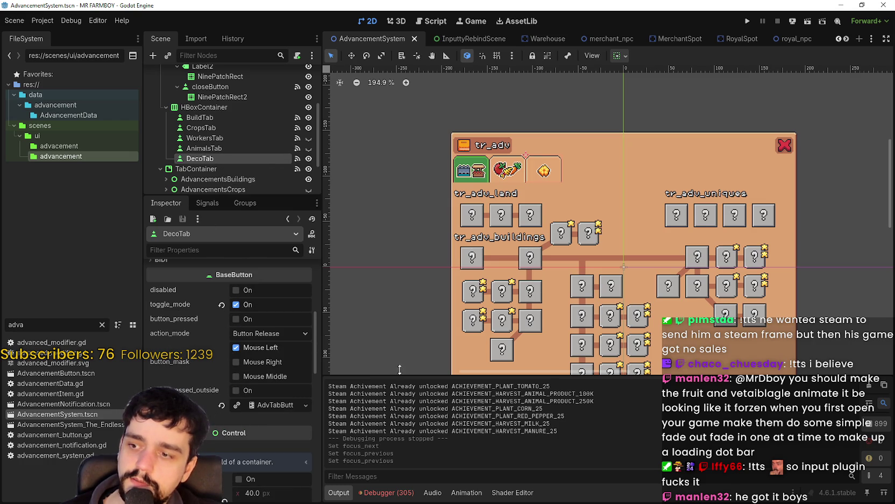
Cycle Stardew Valley's game menu pages with Left/Right, then return to the Godot editor
key(alt+Tab)
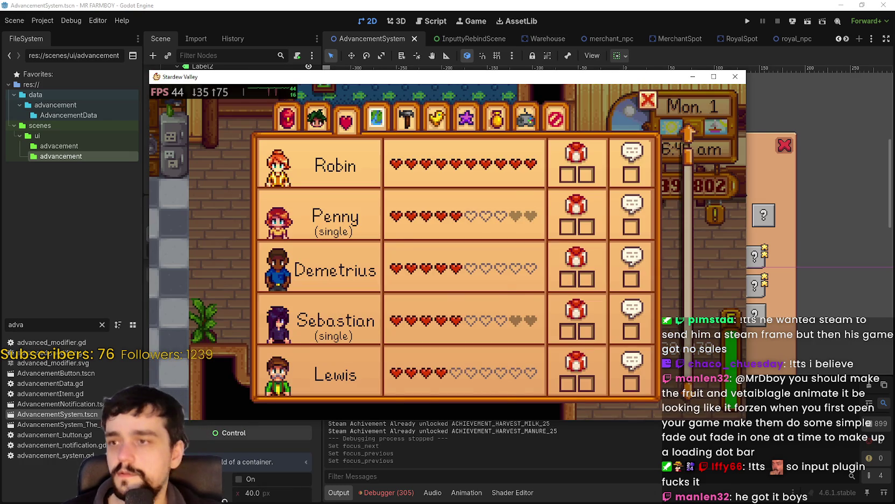
key(m)
key(Escape)
click(497, 120)
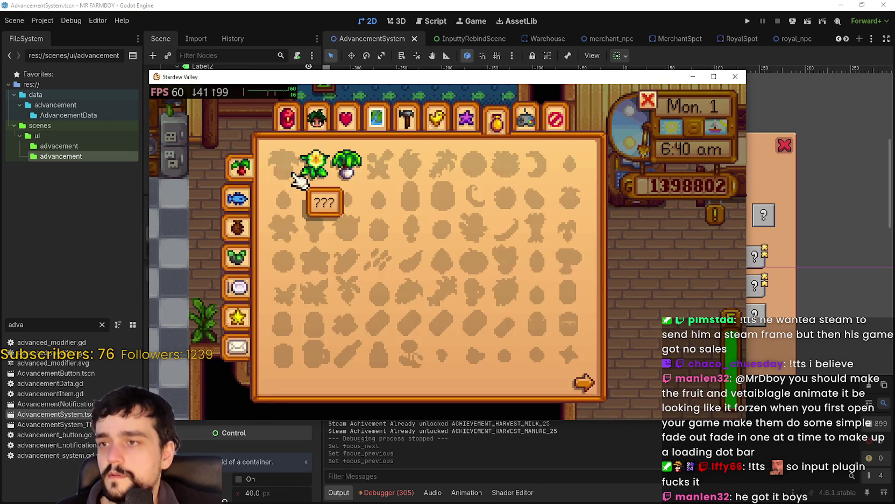
click(563, 127)
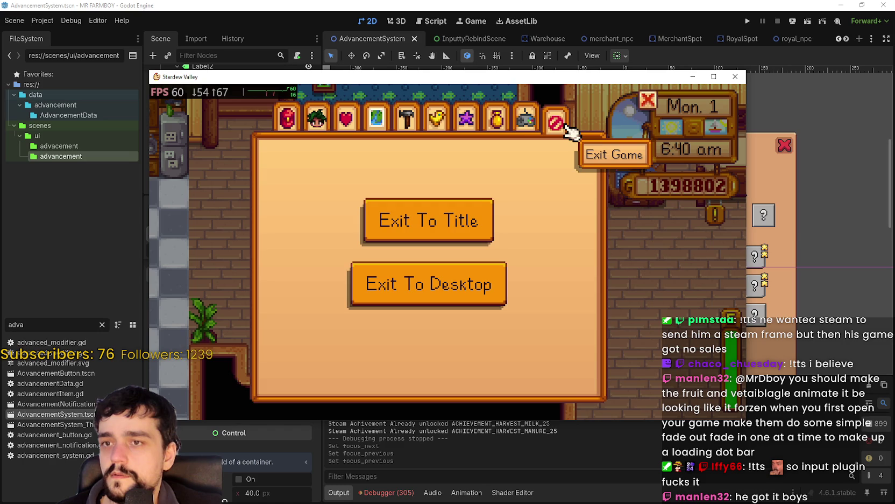
key(Left)
key(Right)
key(Left)
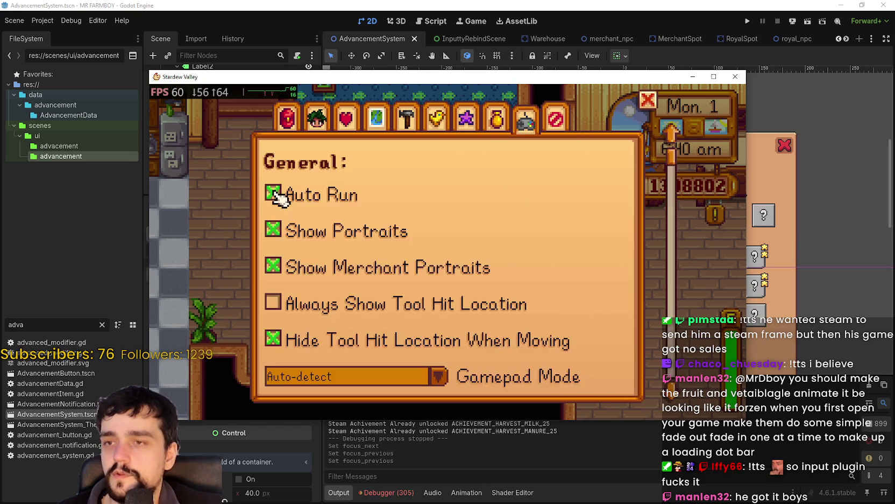
key(Left)
key(Left)
key(Left)
key(Left)
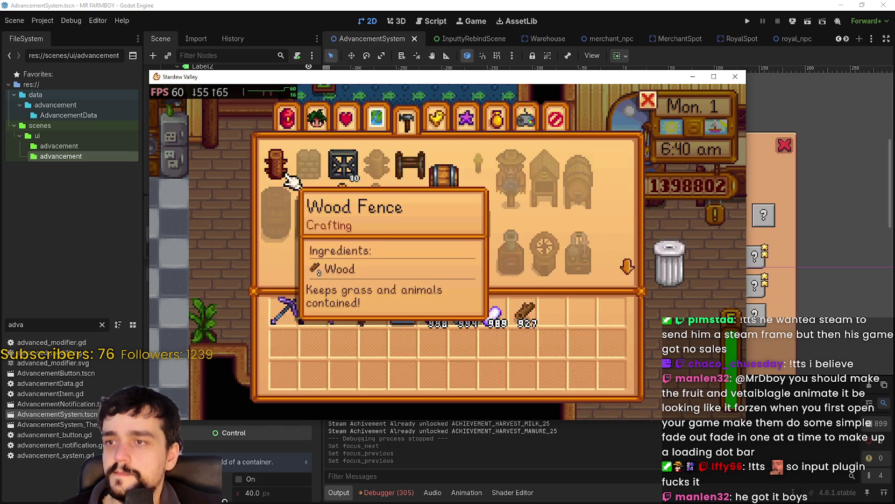
key(Left)
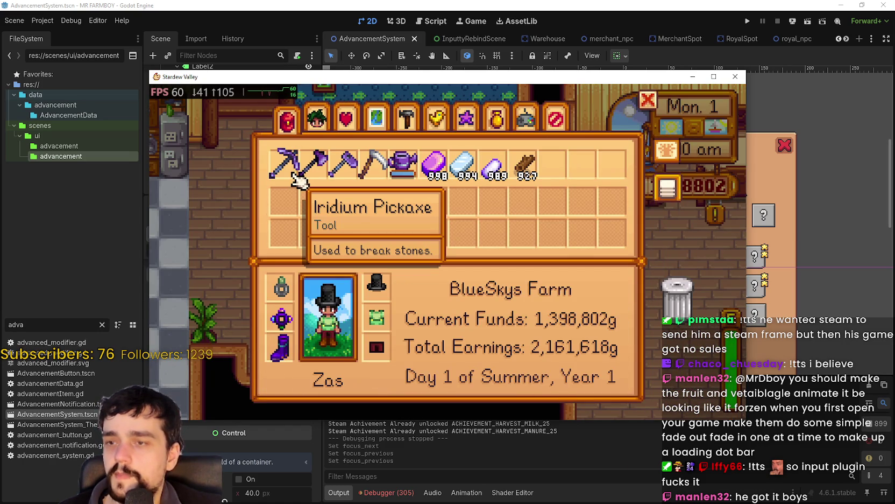
key(alt+Tab)
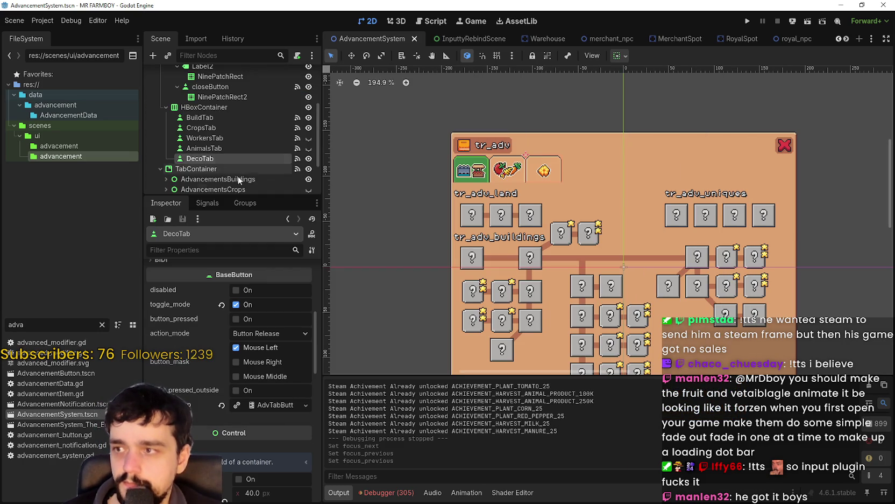
scroll(254, 460, down, 5)
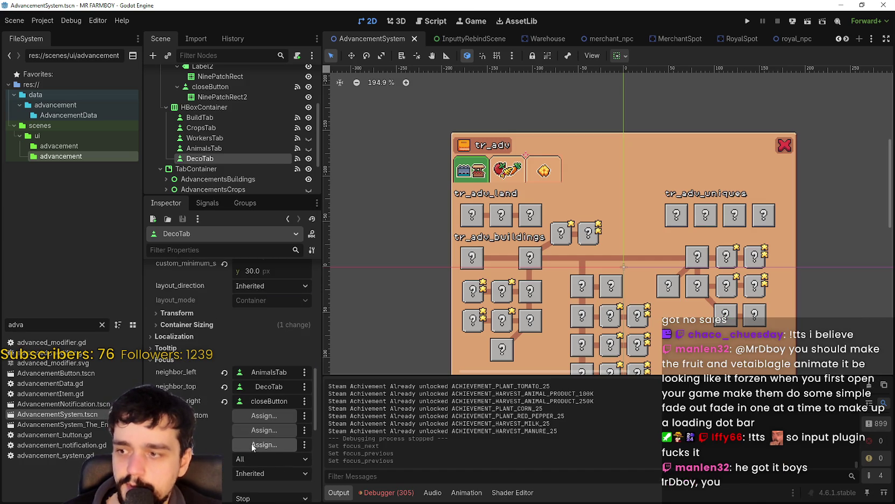
Point DecoTab's focus next at DecoTab itself, replacing the AdvancementsDecorations pick
click(257, 434)
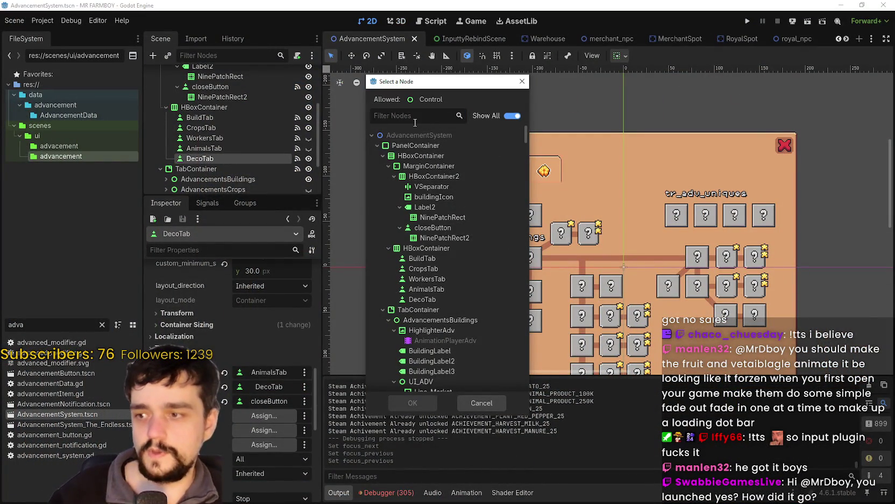
text(Decor)
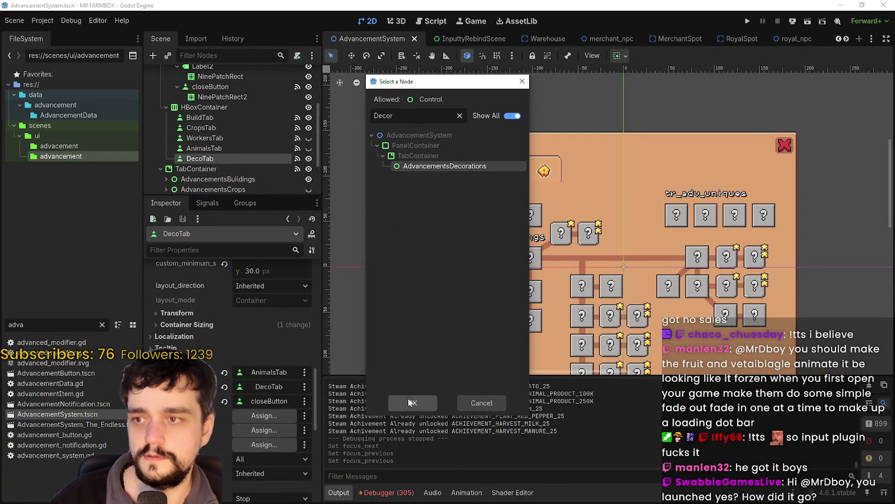
click(408, 403)
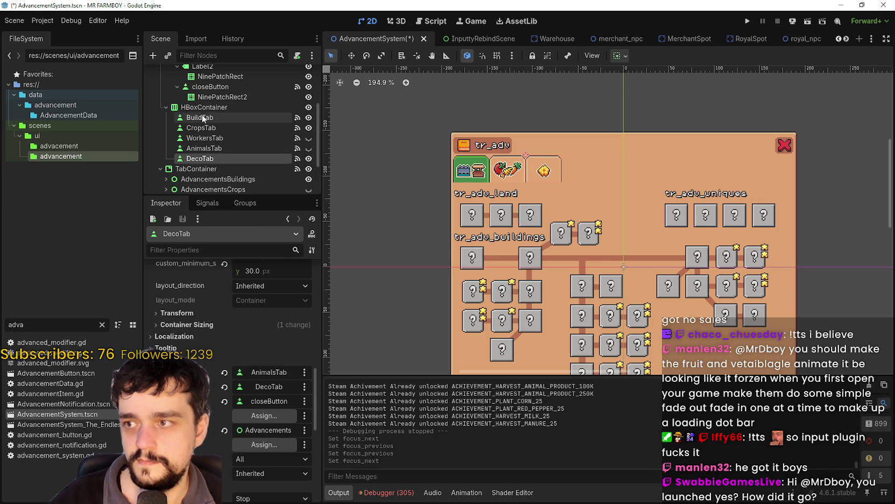
click(269, 431)
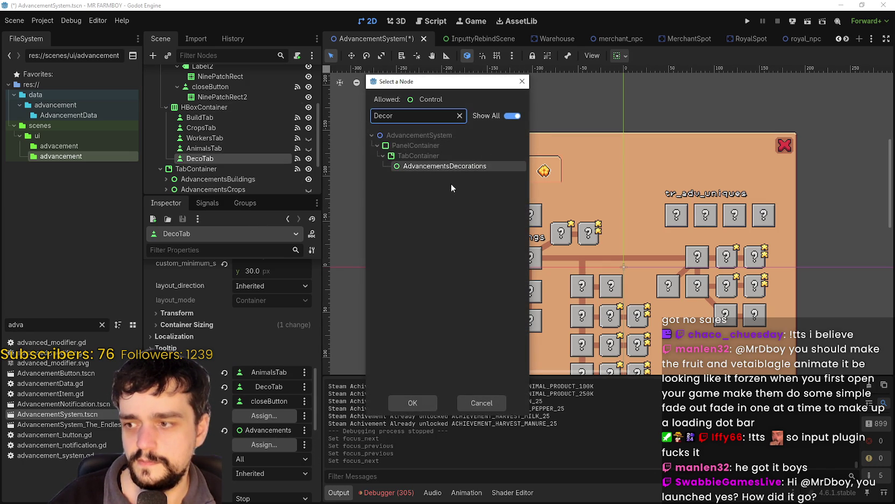
key(BackSpace)
text(deco)
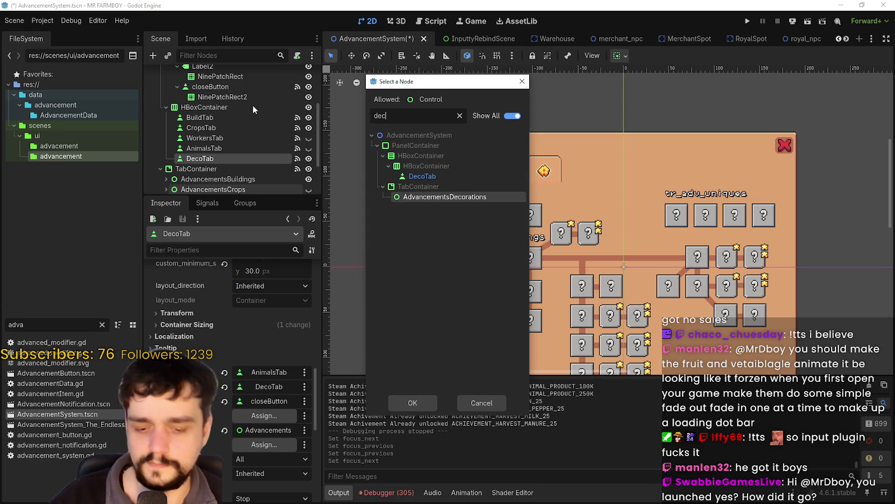
click(425, 176)
click(415, 402)
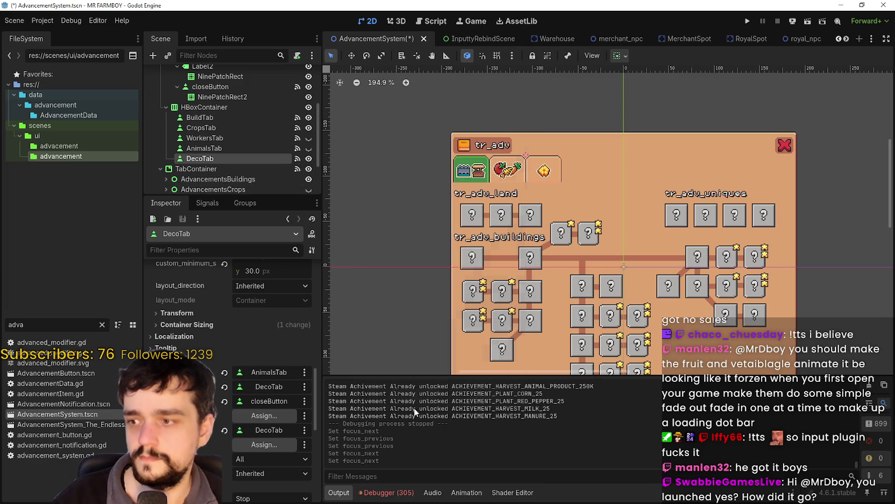
click(280, 444)
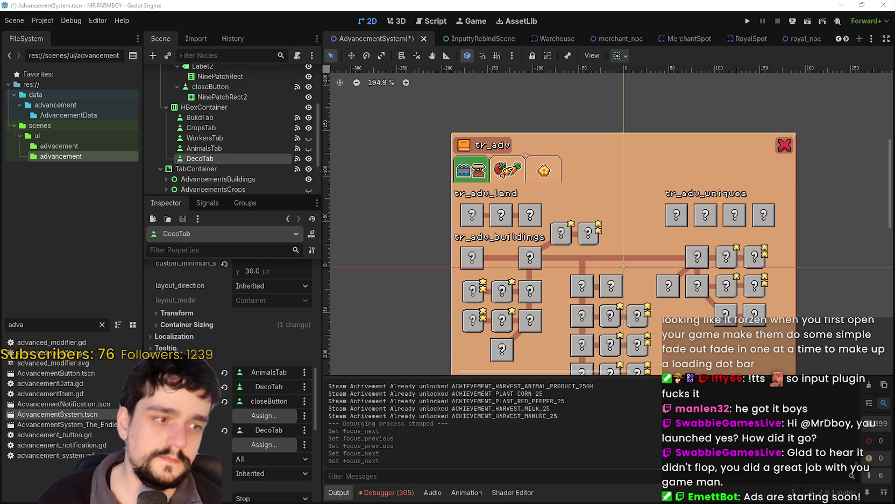
Assign AnimalsTab as DecoTab's focus previous, save the scene, and run the game
click(264, 415)
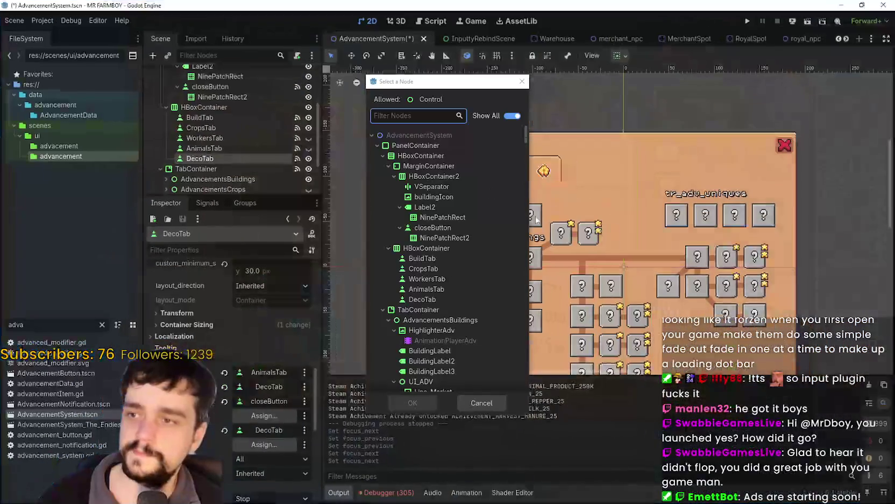
click(407, 117)
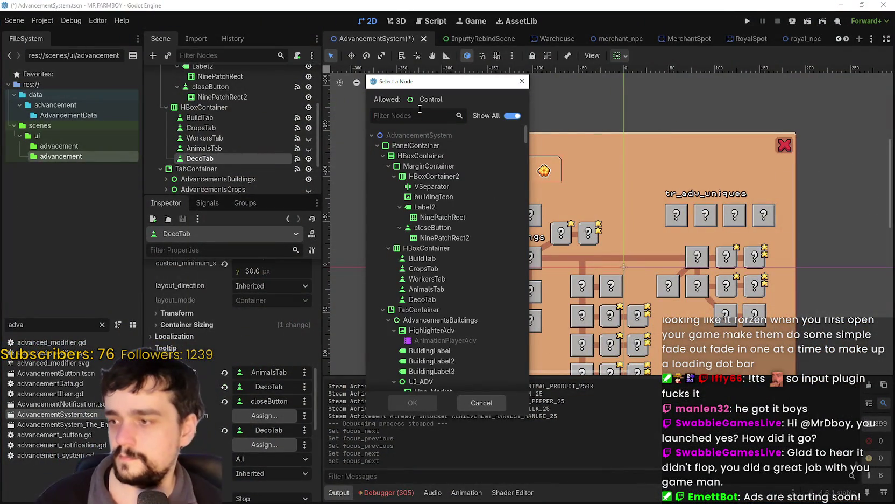
text(animals)
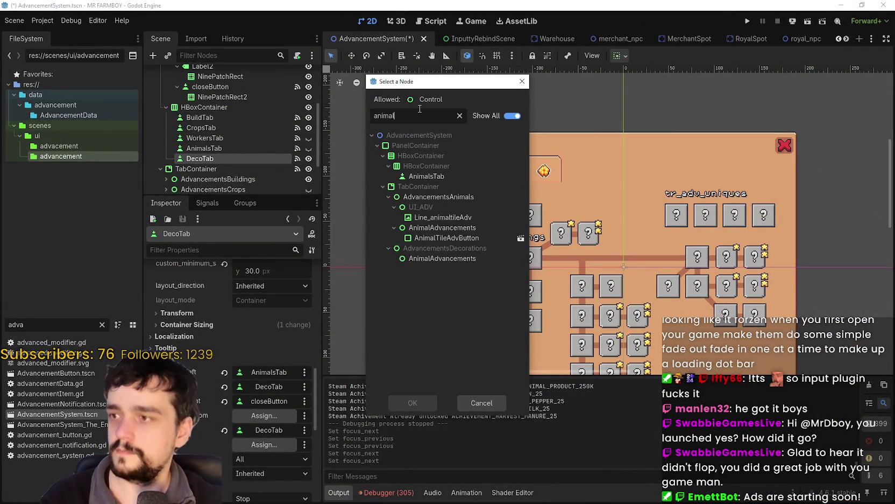
click(440, 178)
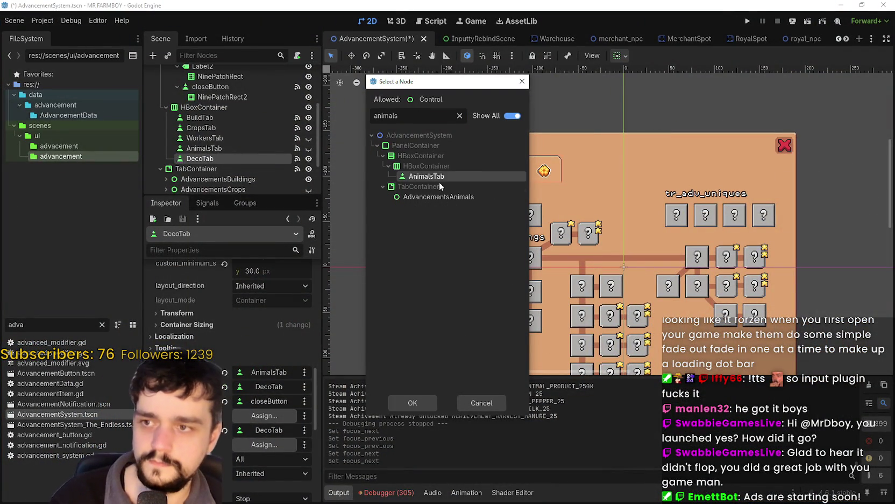
click(412, 403)
key(ctrl+s)
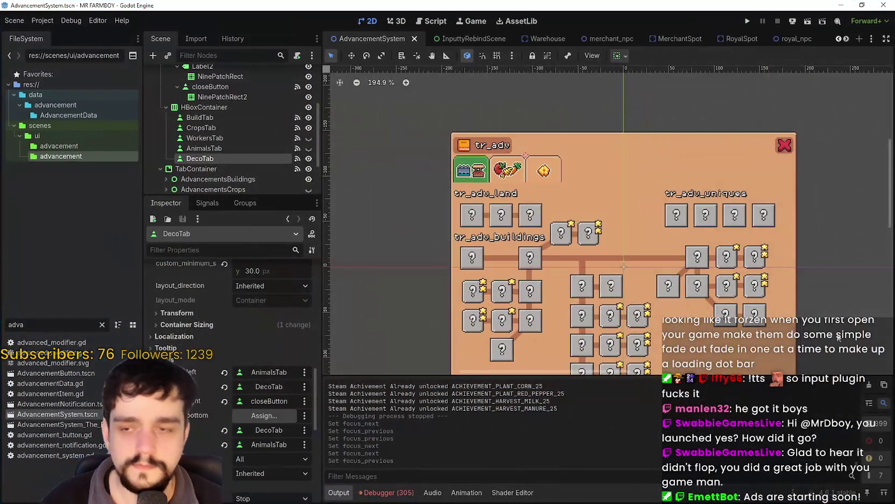
scroll(837, 336, up, 1)
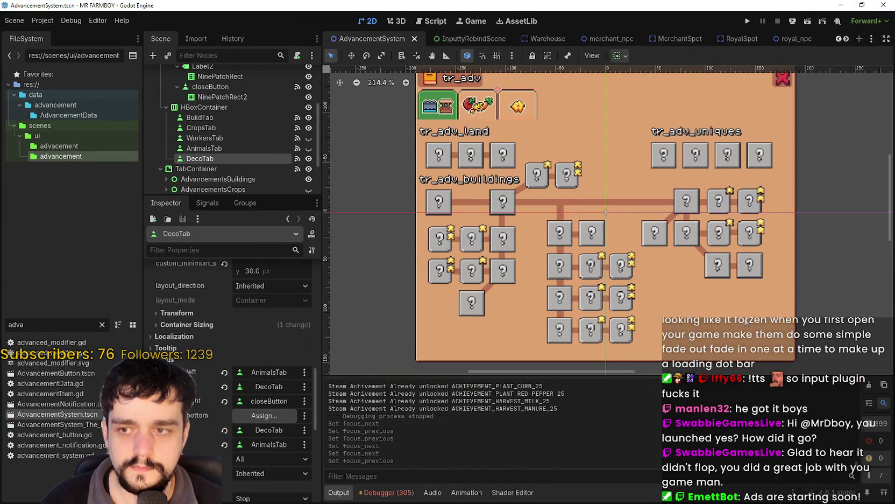
scroll(868, 363, down, 2)
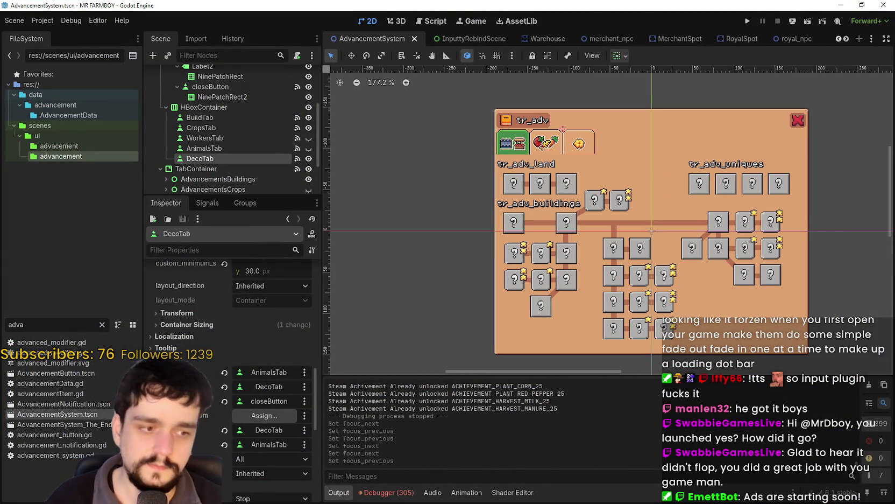
click(748, 23)
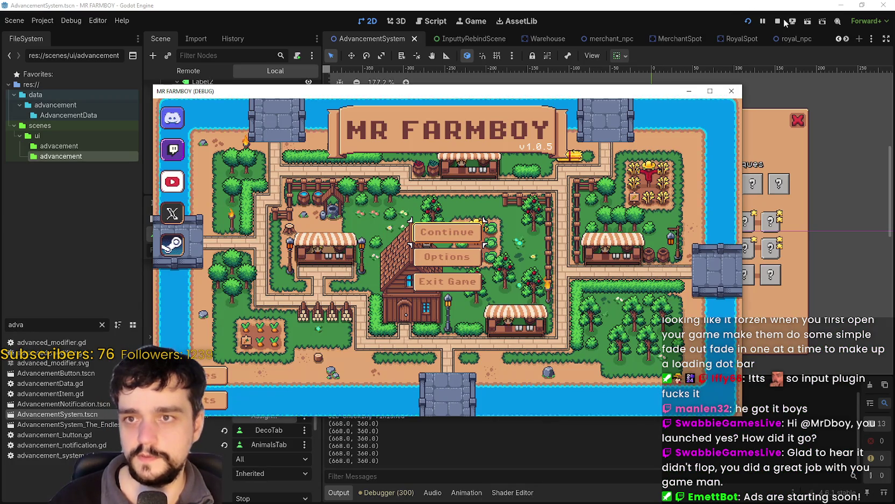
click(781, 22)
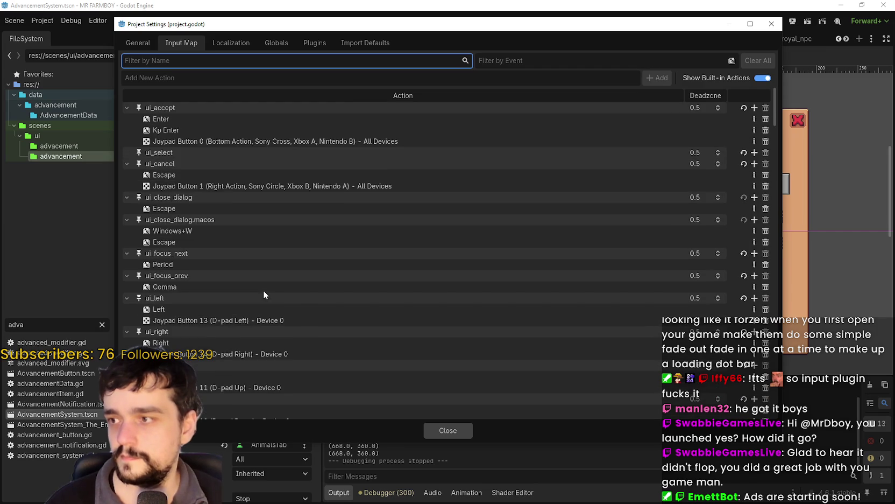
Add Joypad Axis 5 + (Right Trigger) as an extra input event for ui_focus_next
scroll(390, 324, down, 3)
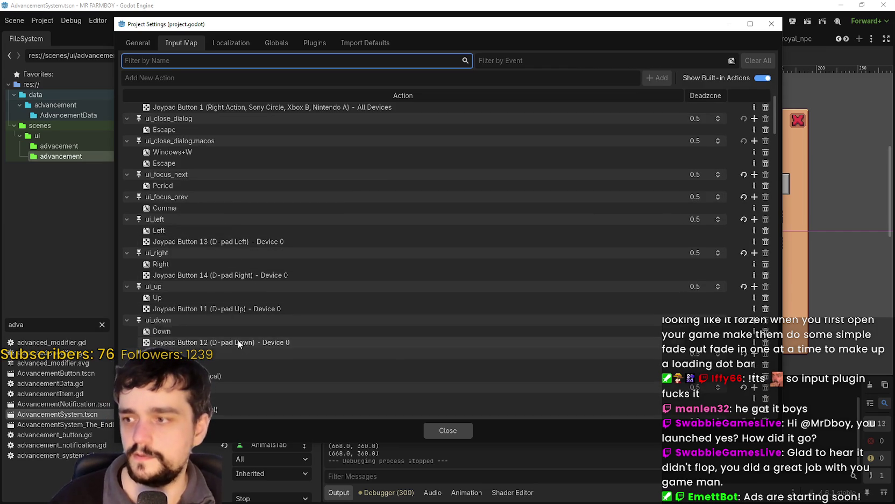
scroll(272, 323, up, 3)
click(754, 253)
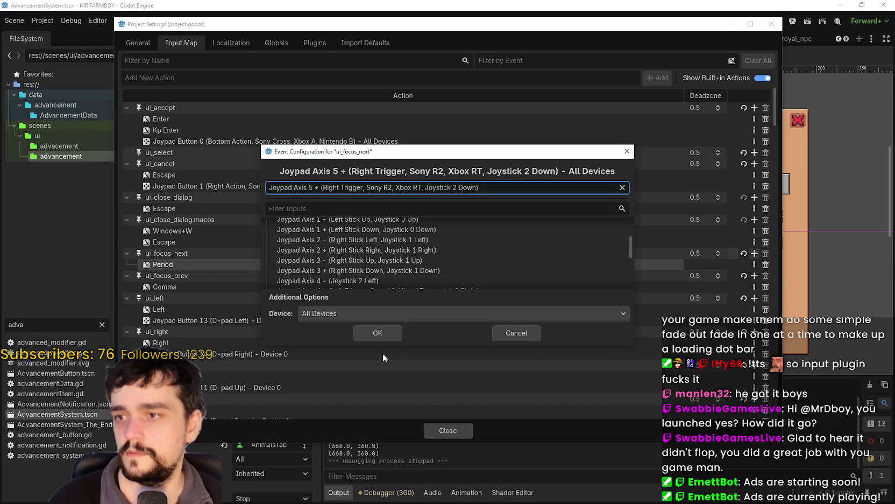
click(378, 333)
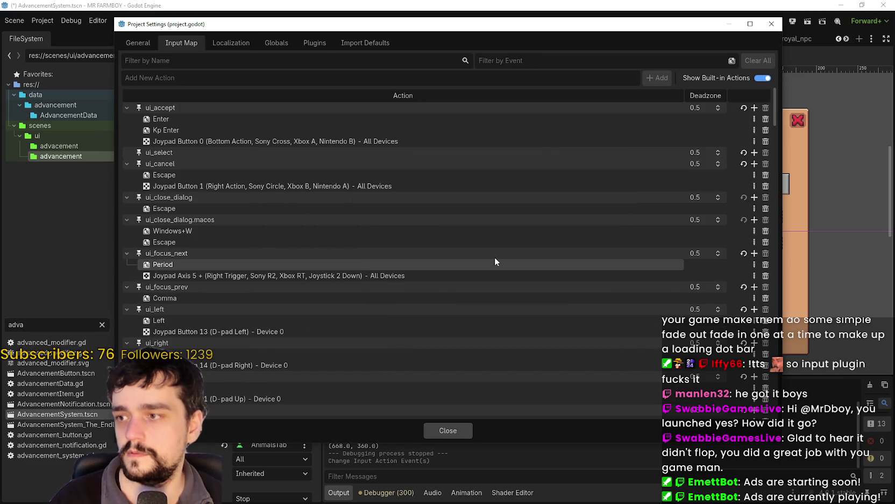
click(754, 286)
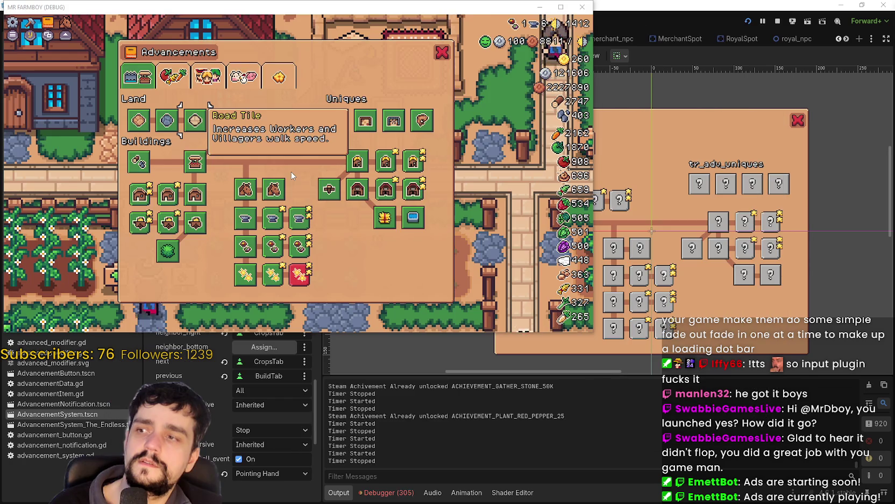
Cycle the Advancements tabs forward with Tab and back with Shift+Tab
key(Tab)
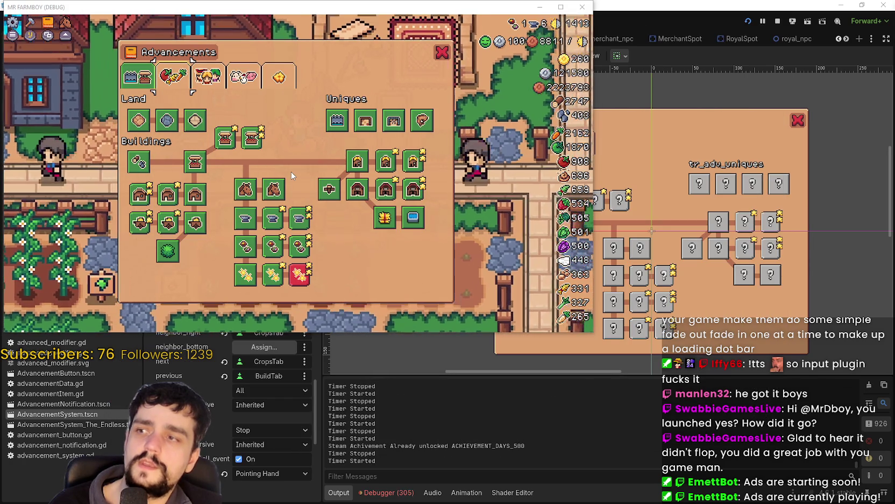
key(Tab)
key(Tab)
key(Tab)
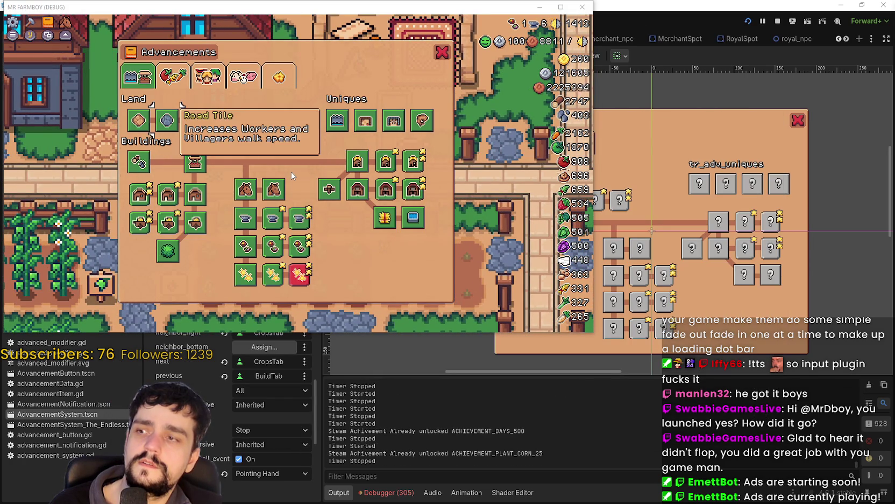
key(shift+Tab)
key(shift+Tab)
key(shift+Tab)
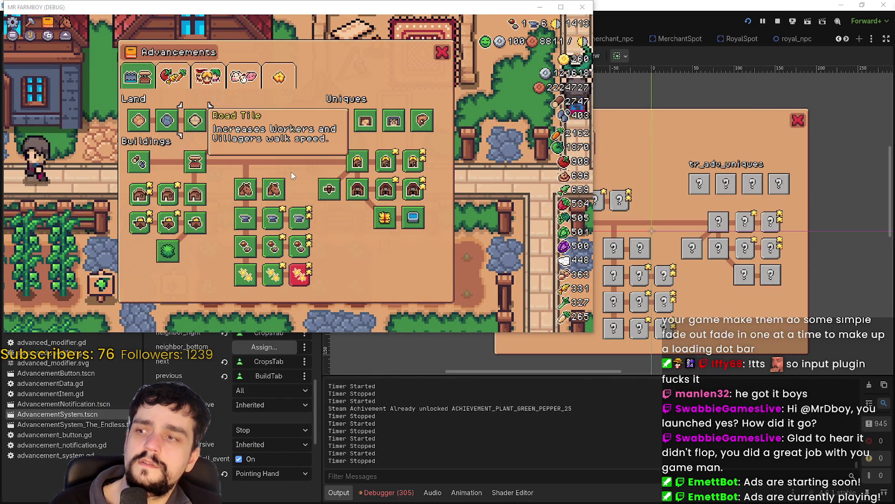
Move focus across Road Tile, Market, Water Trough, Coop and Wood Fence, then close the game
key(Down)
key(Right)
key(Right)
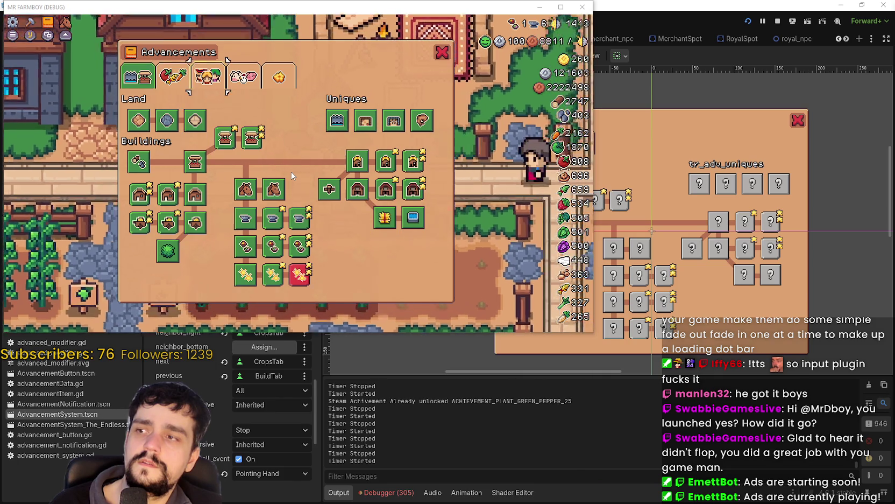
key(Down)
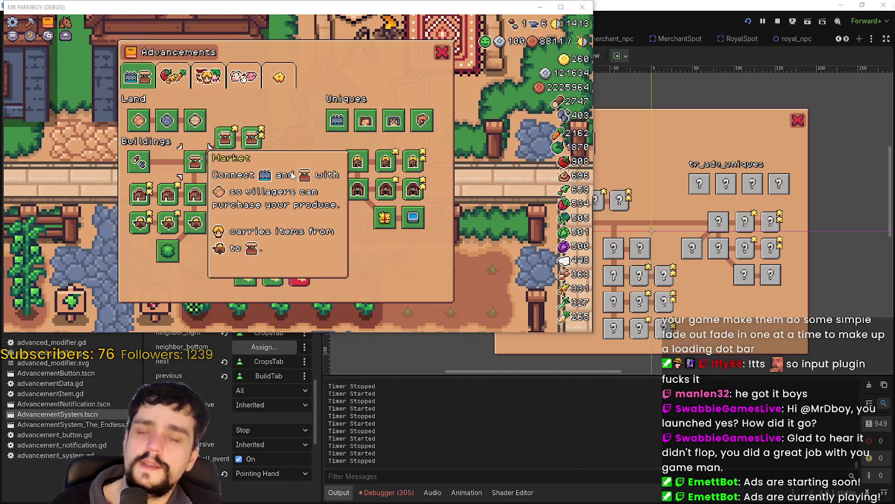
key(Right)
key(Down)
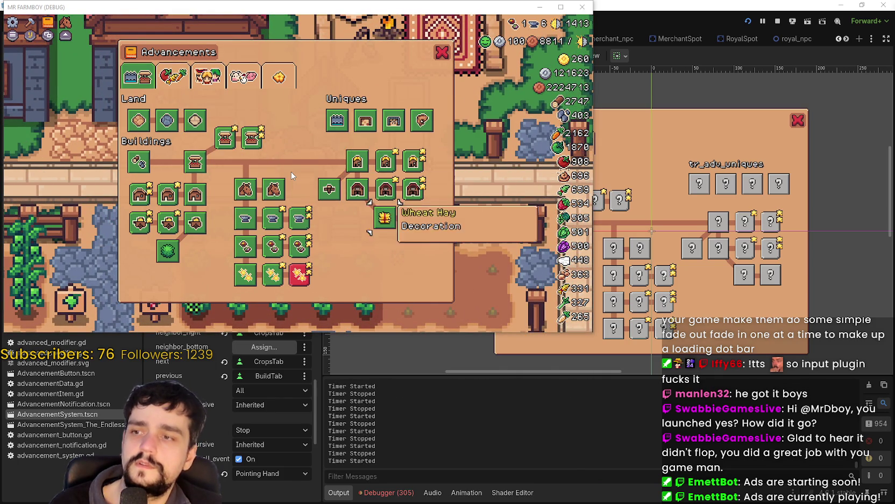
key(Up)
key(Left)
key(Left)
key(Up)
key(Left)
key(Right)
key(Left)
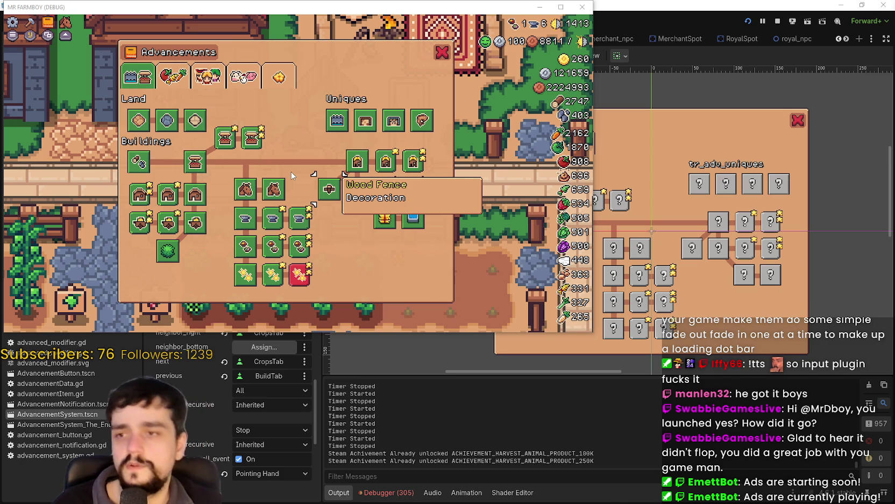
click(727, 4)
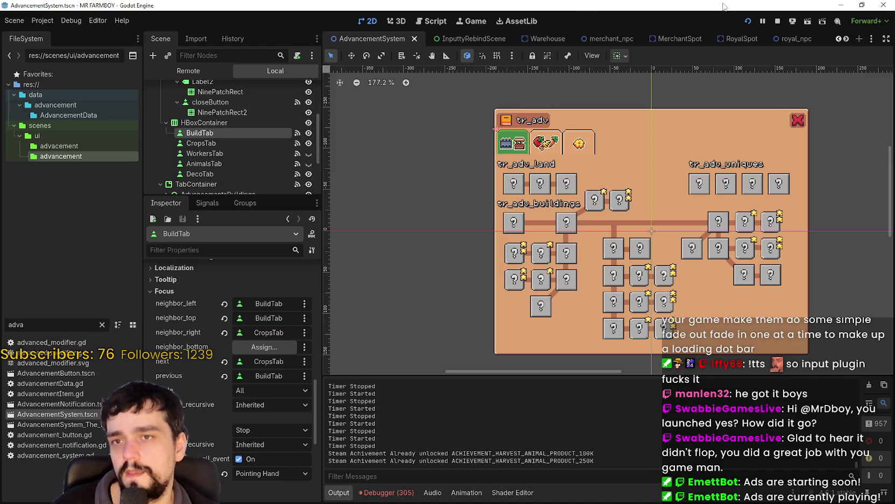
scroll(282, 133, up, 2)
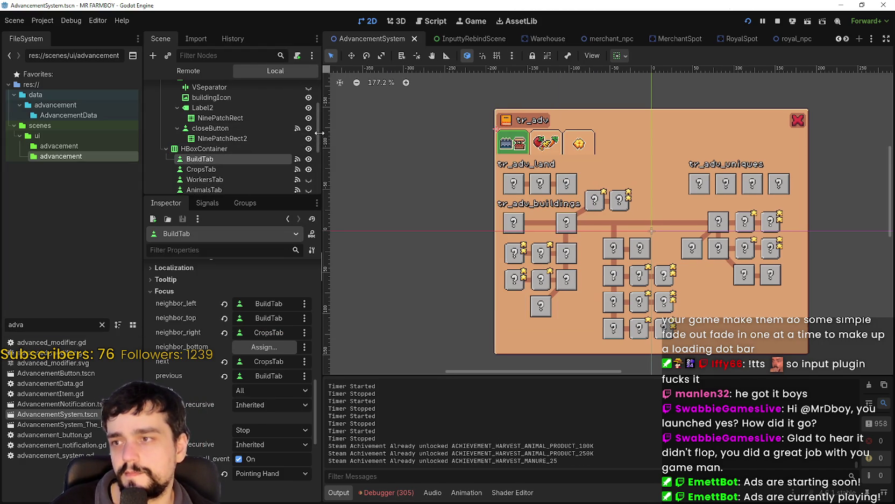
Widen the Scene dock and switch to advancement_system.gd in the Script workspace
drag(320, 133, 340, 135)
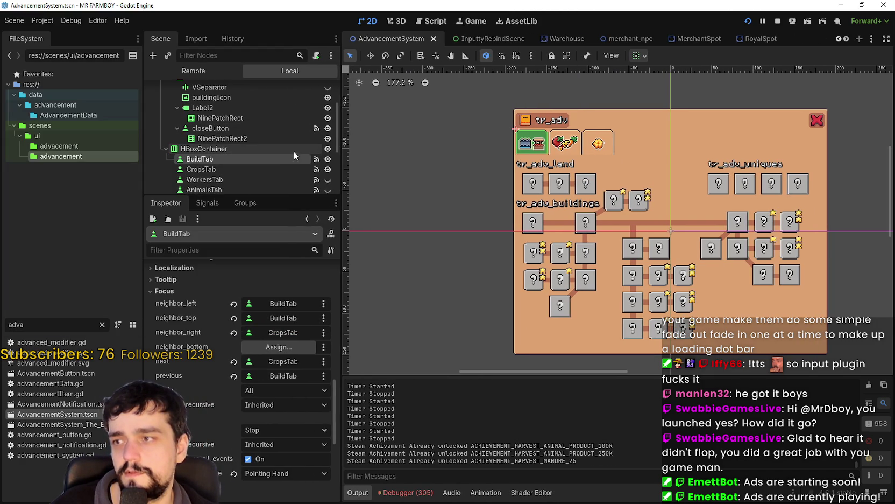
scroll(286, 147, up, 4)
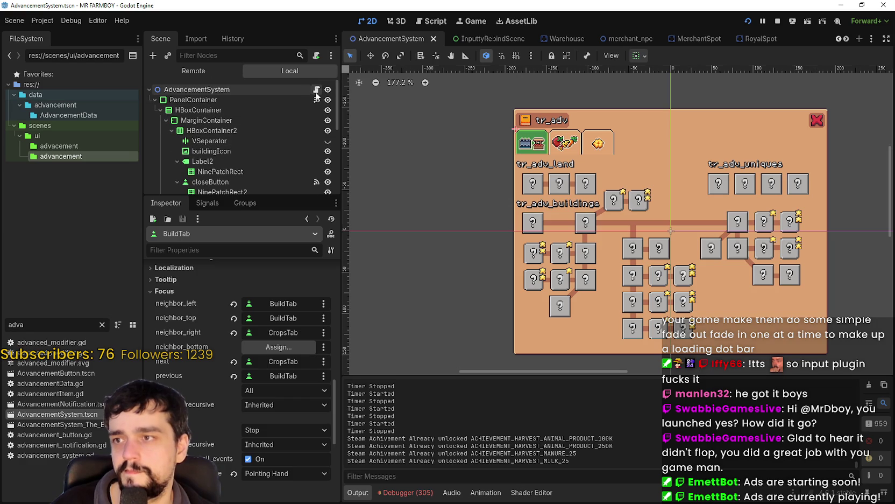
key(ctrl+F3)
scroll(691, 269, down, 5)
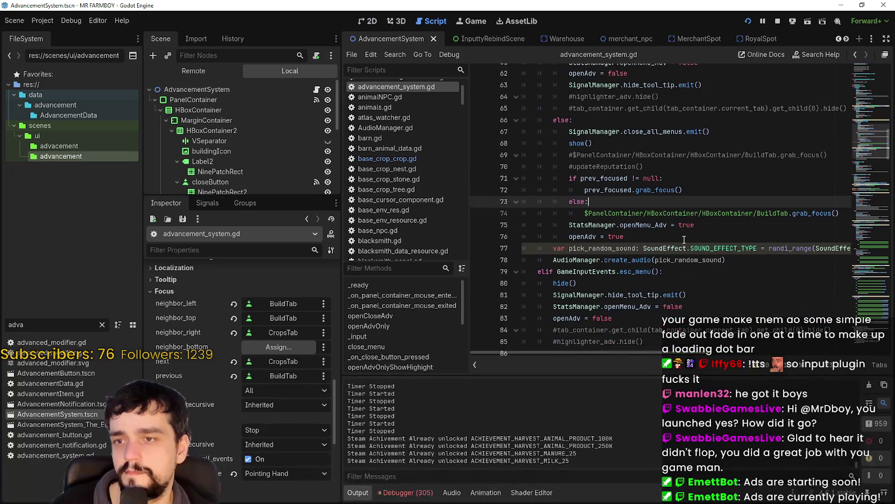
Browse the _input handler's openAdv, adv_menu and esc_menu branches
click(690, 227)
click(687, 237)
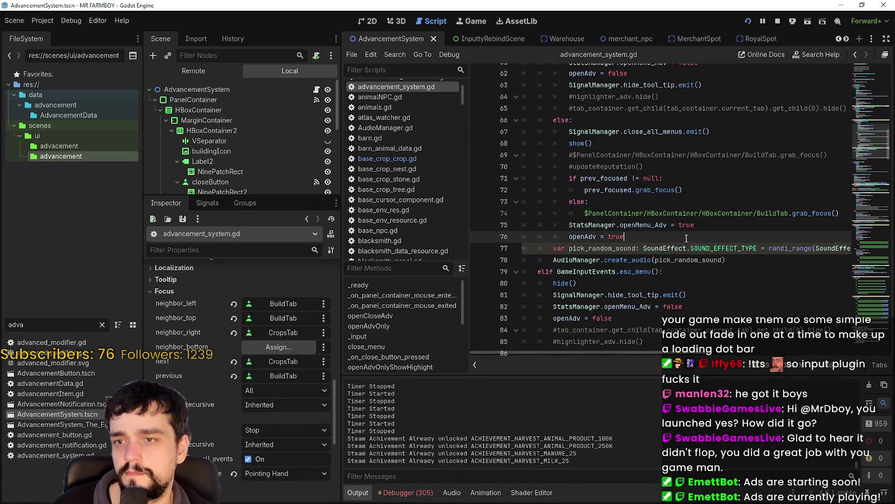
scroll(686, 238, up, 2)
scroll(686, 238, up, 2)
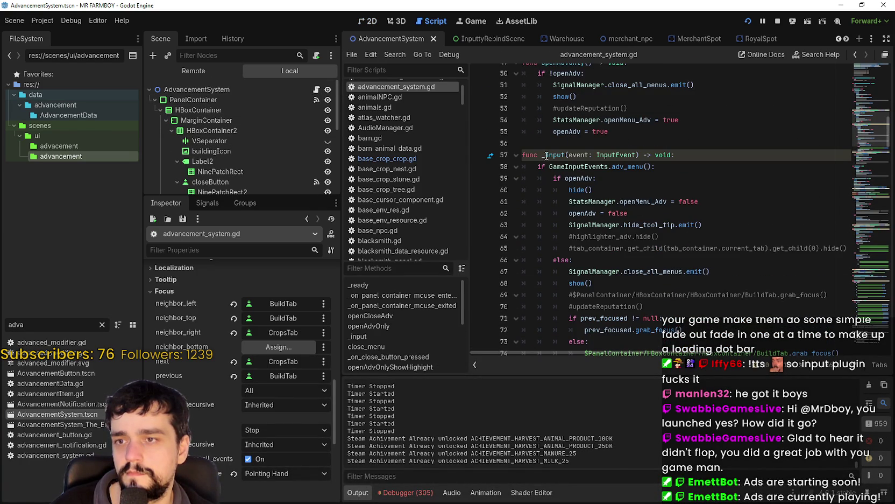
click(564, 155)
click(624, 167)
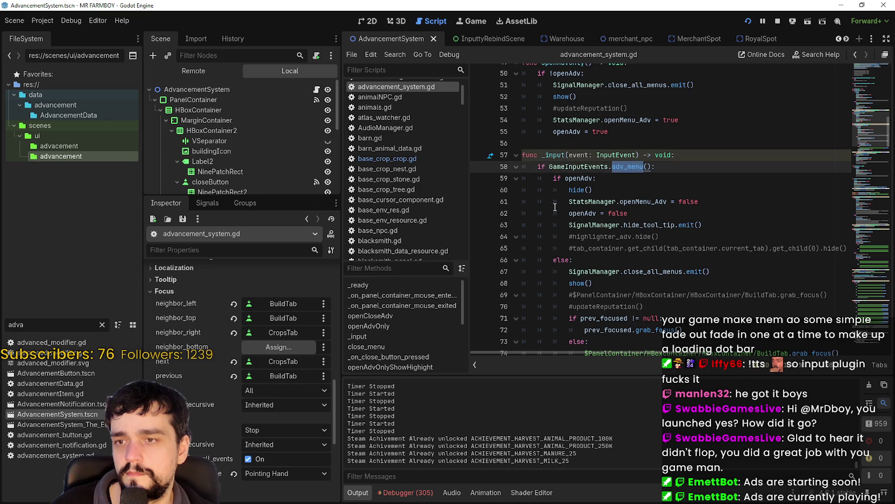
scroll(540, 206, up, 3)
scroll(546, 198, down, 8)
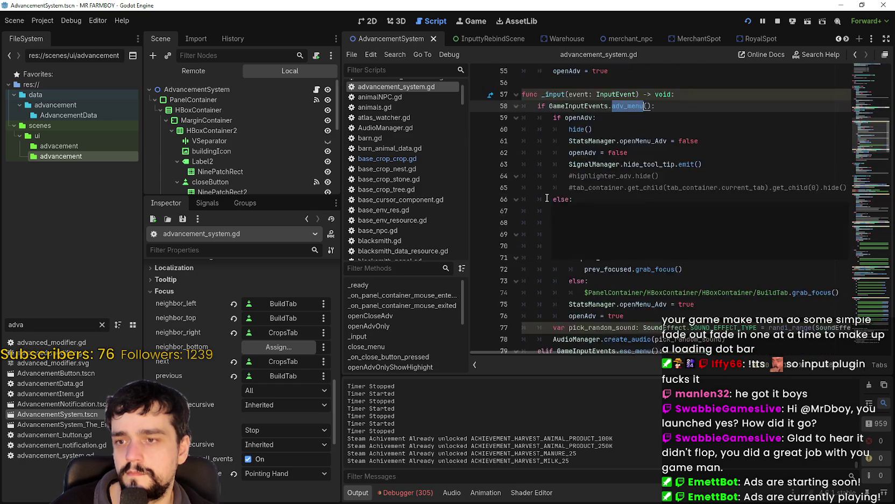
scroll(545, 230, down, 3)
click(571, 208)
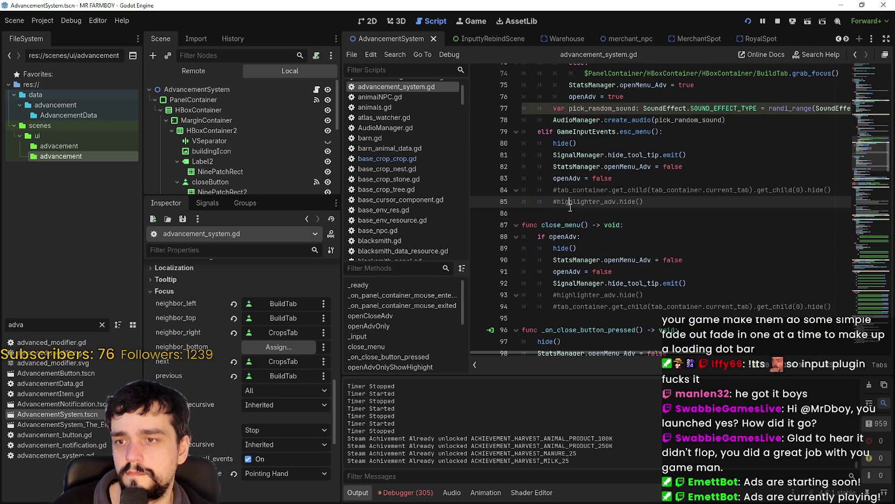
Browse further down past line 95 to the _on_close_button_pressed function
scroll(635, 236, down, 2)
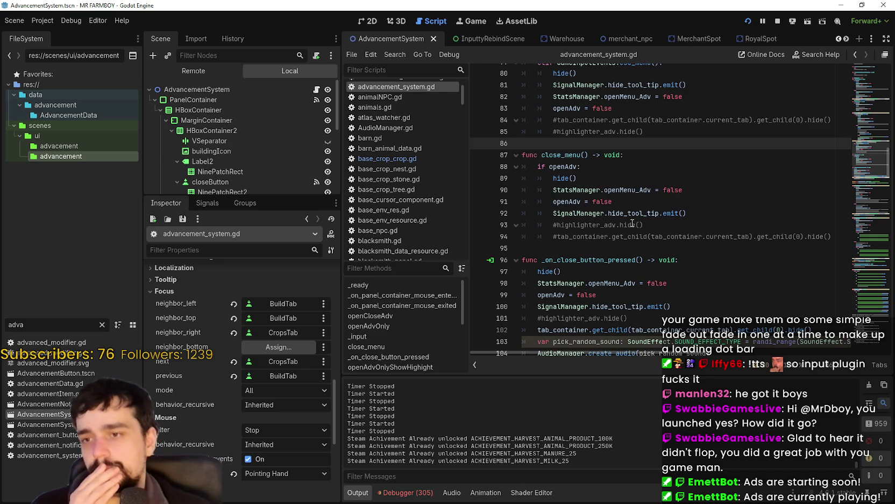
scroll(632, 225, down, 1)
click(633, 202)
click(629, 214)
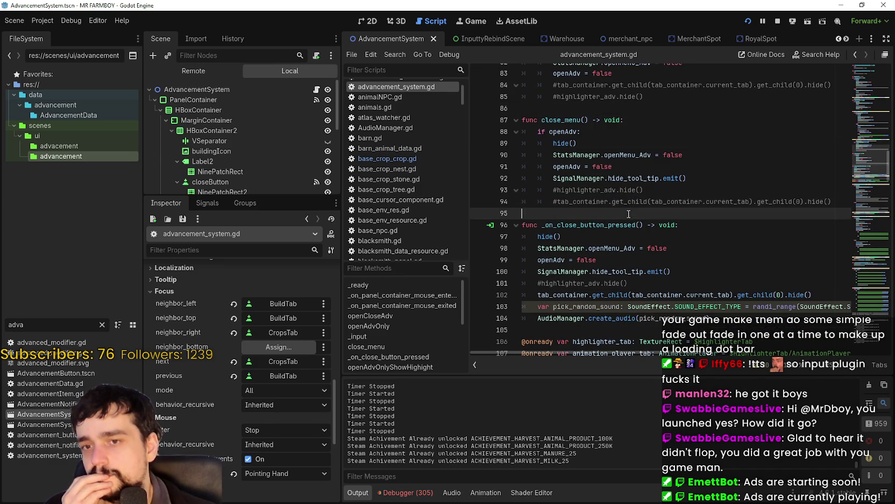
scroll(866, 159, up, 3)
drag(867, 159, 868, 145)
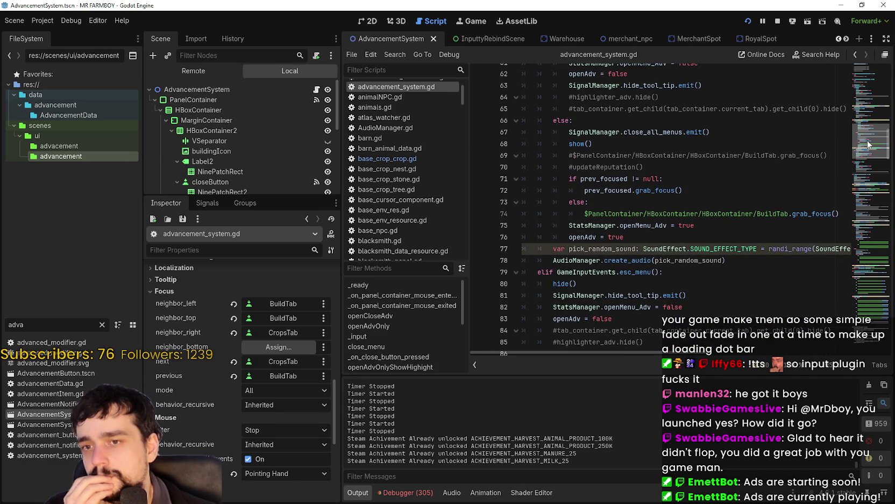
mouse_move(868, 144)
mouse_down()
mouse_move(870, 78)
mouse_move(856, 120)
mouse_up()
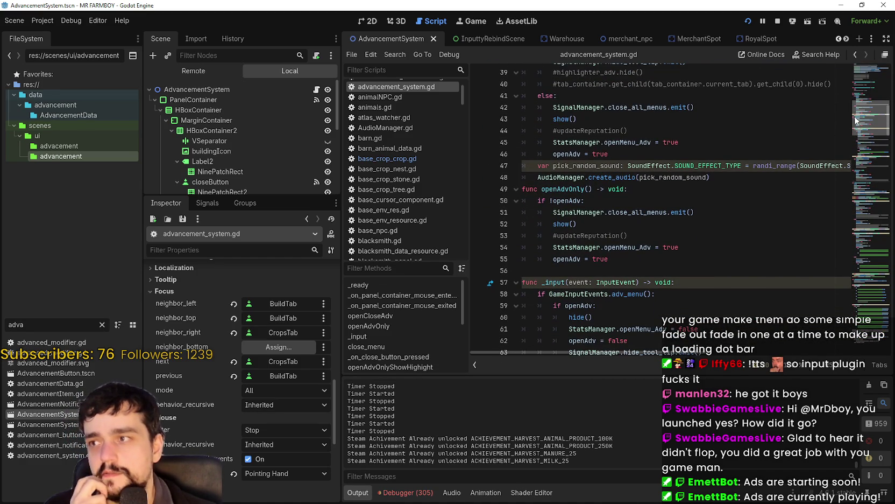
scroll(854, 116, down, 4)
key(alt+Tab)
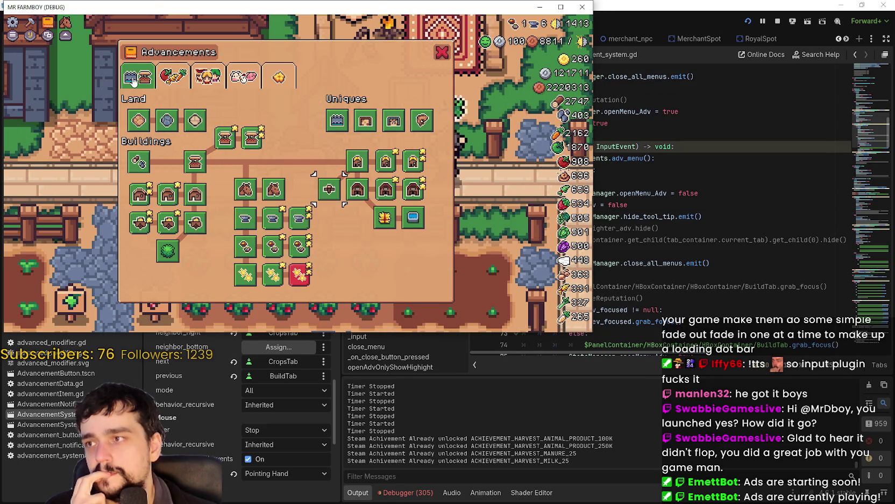
click(715, 170)
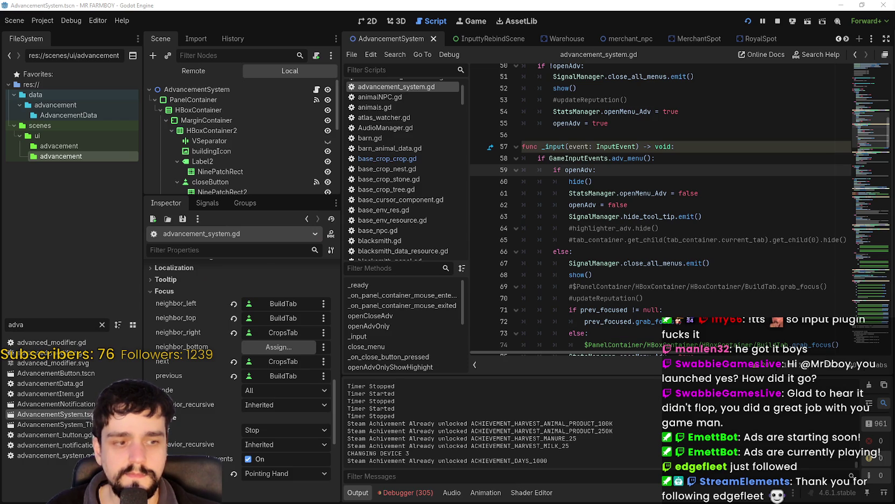
key(alt+Tab)
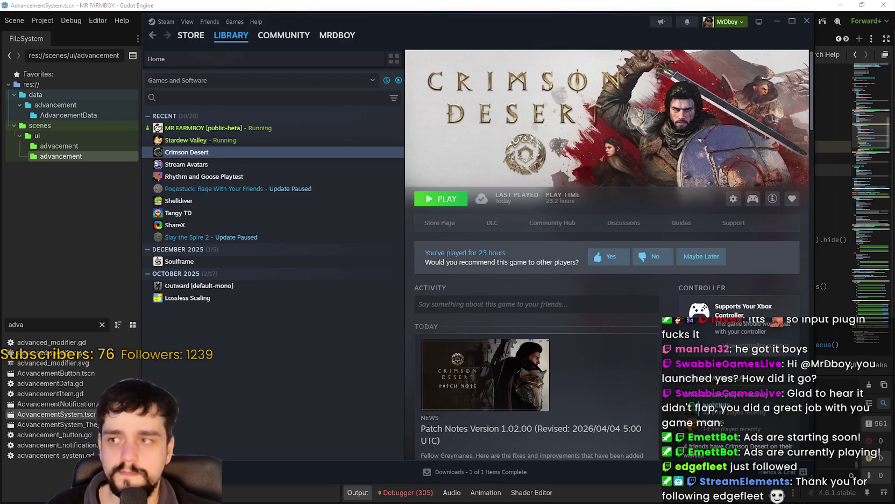
key(alt+Tab)
click(703, 197)
scroll(715, 210, down, 4)
click(727, 226)
scroll(727, 223, down, 2)
click(728, 223)
scroll(728, 223, down, 2)
click(712, 198)
scroll(712, 199, down, 2)
scroll(711, 198, down, 1)
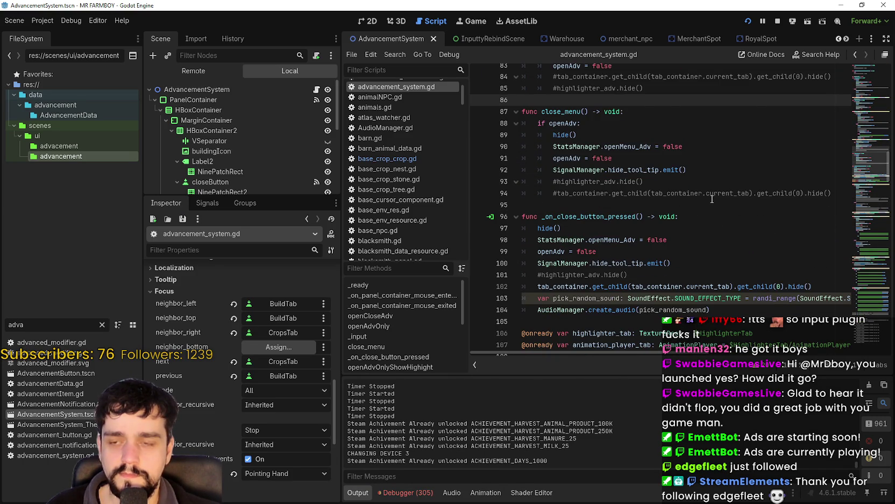
Place the caret in the _input handler, after hide() on line 60
scroll(712, 199, up, 10)
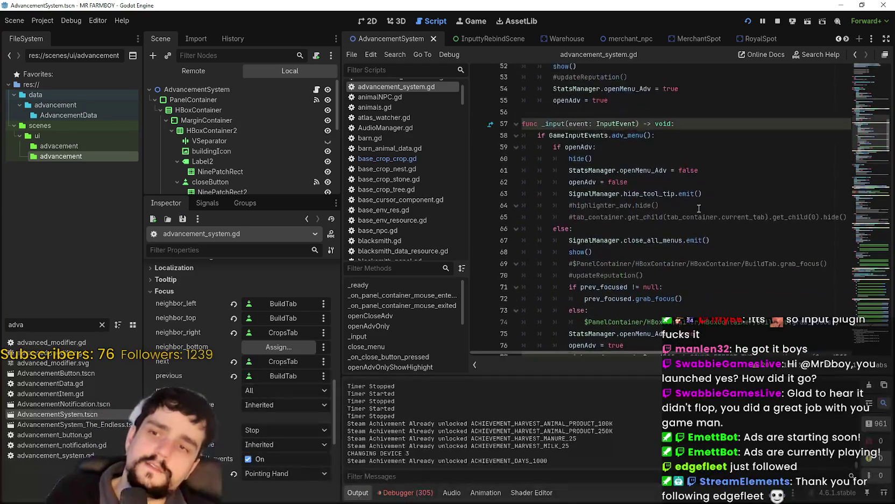
click(699, 208)
scroll(698, 207, down, 5)
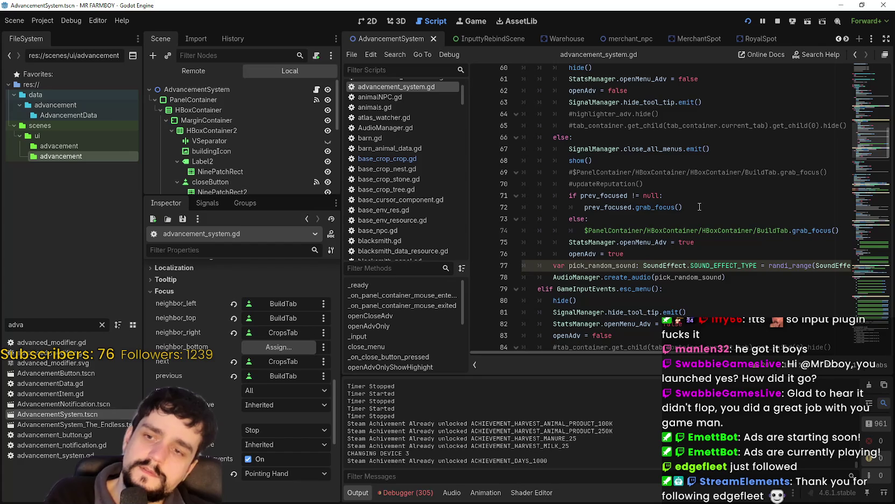
scroll(698, 207, up, 4)
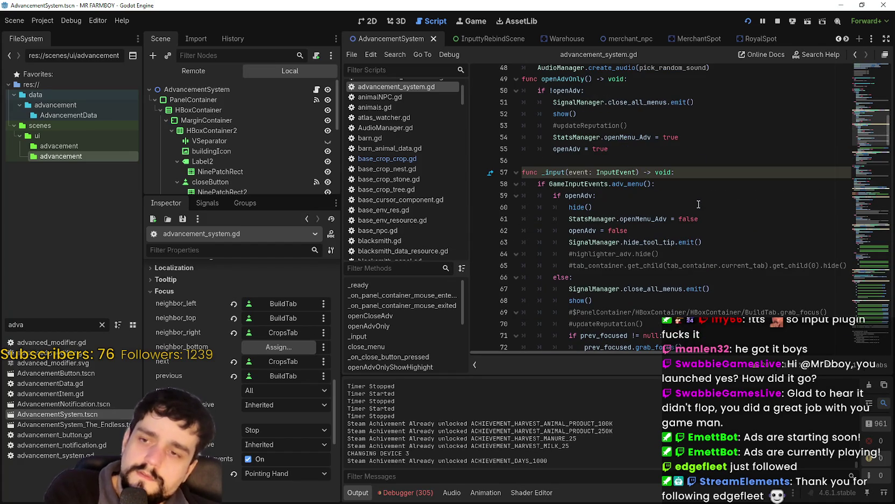
click(695, 206)
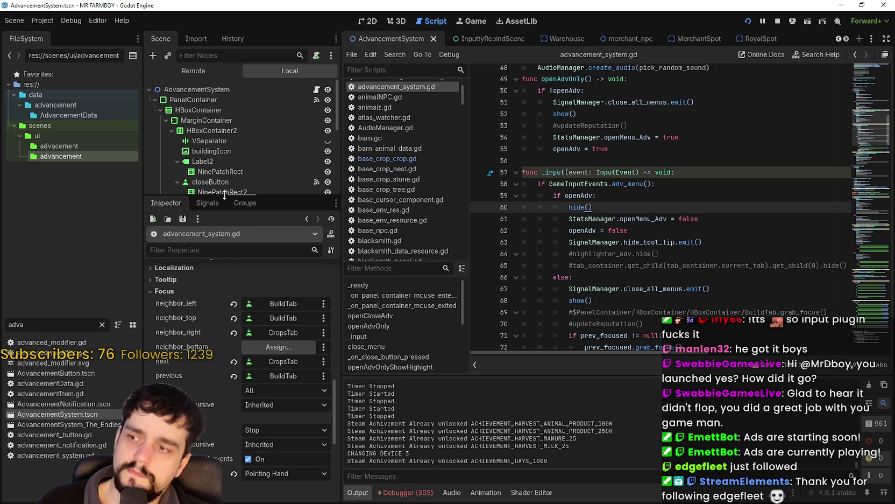
Make the scene tree taller and select HBoxContainer, then TabContainer
drag(249, 197, 250, 329)
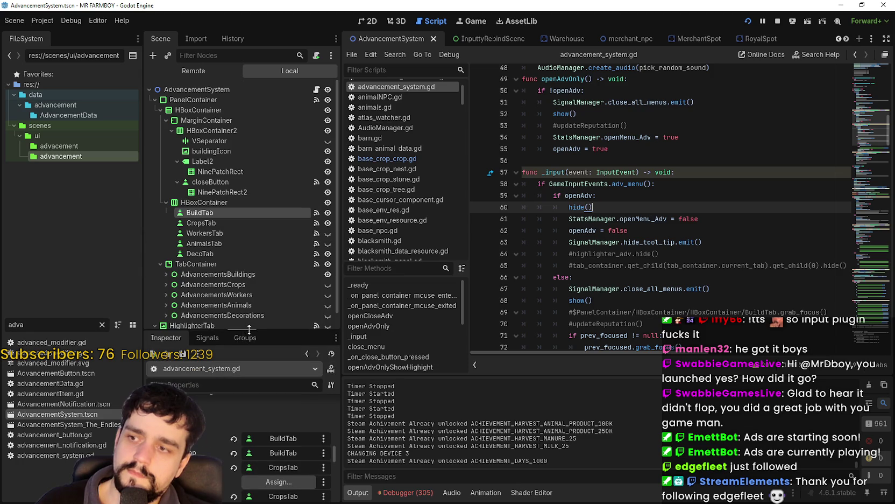
click(251, 206)
scroll(217, 269, down, 1)
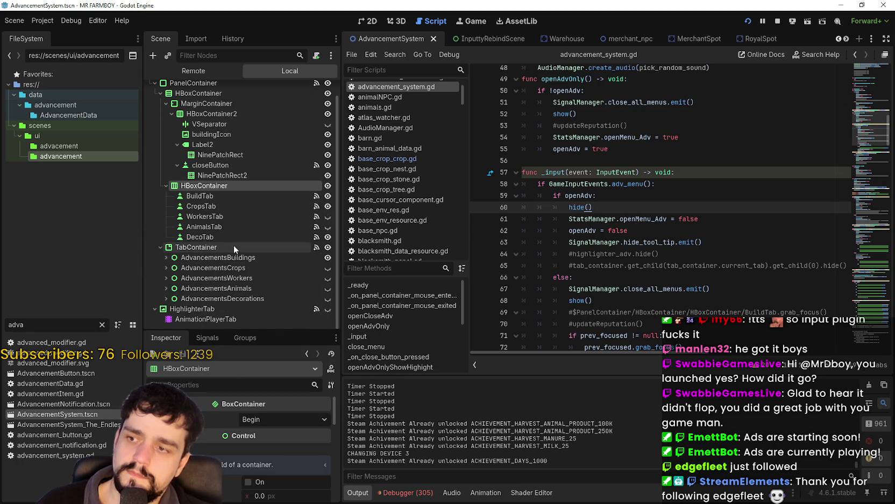
click(234, 247)
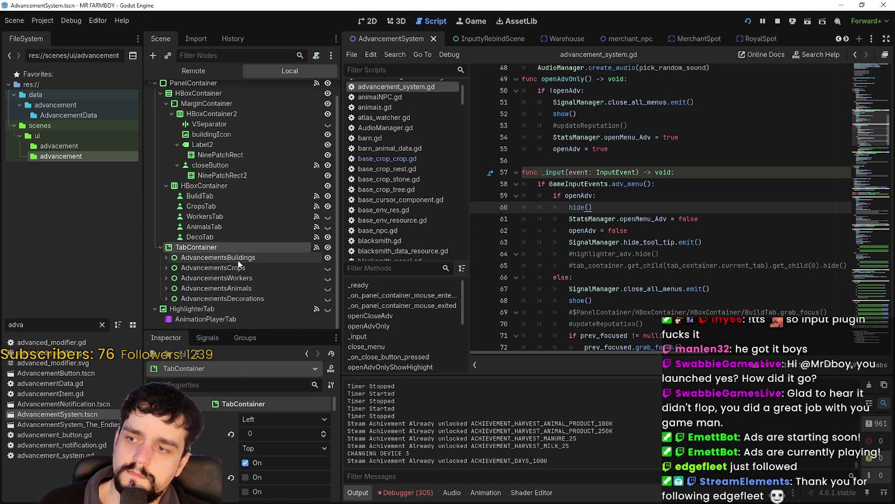
scroll(617, 254, down, 5)
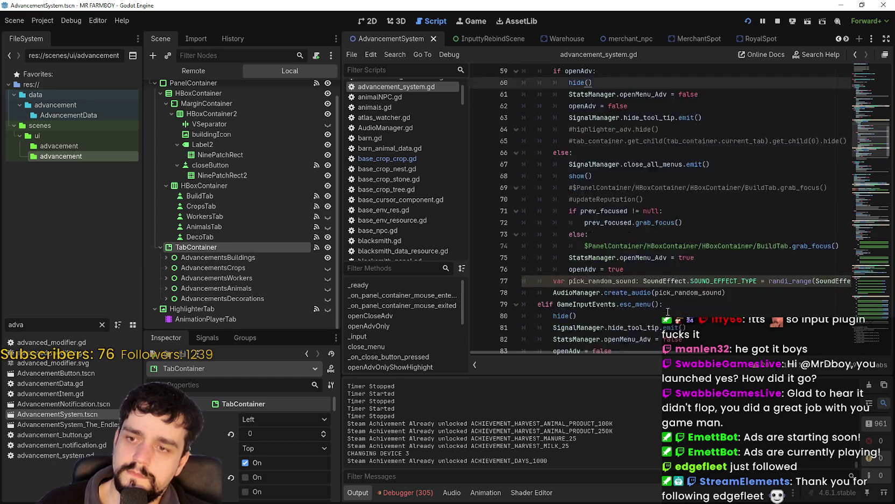
scroll(556, 219, down, 7)
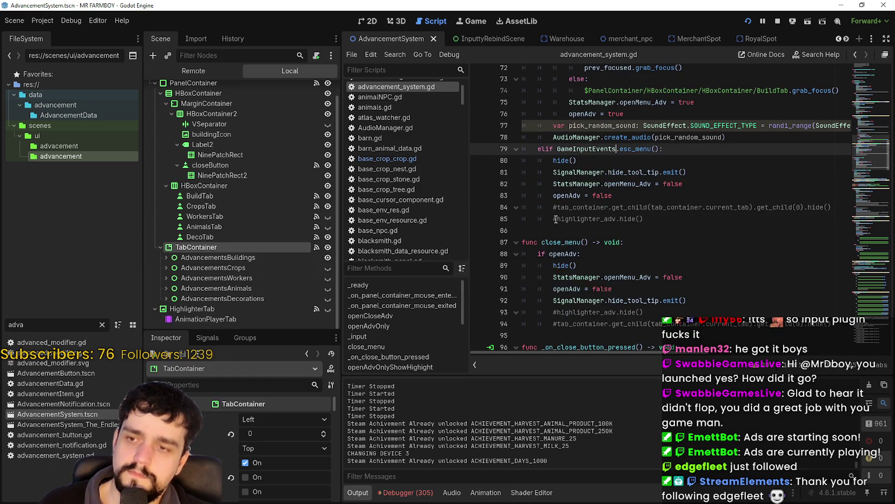
scroll(557, 219, down, 2)
scroll(555, 219, down, 3)
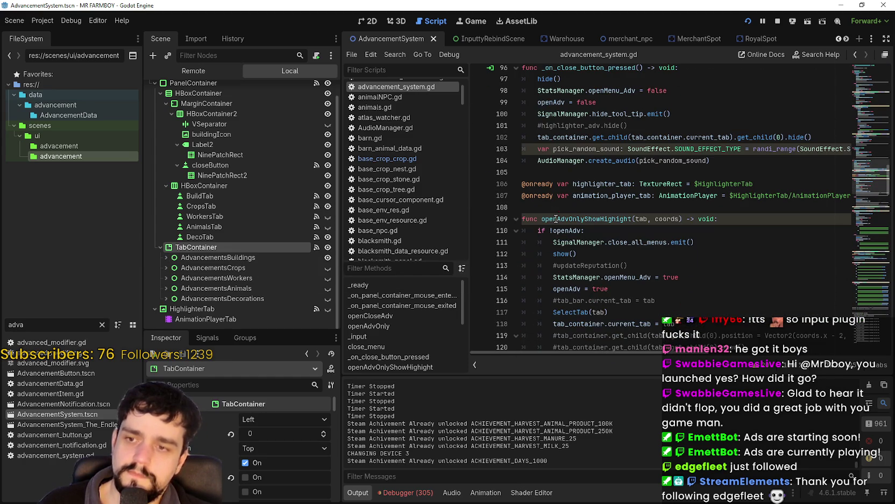
scroll(596, 212, down, 3)
scroll(596, 212, down, 10)
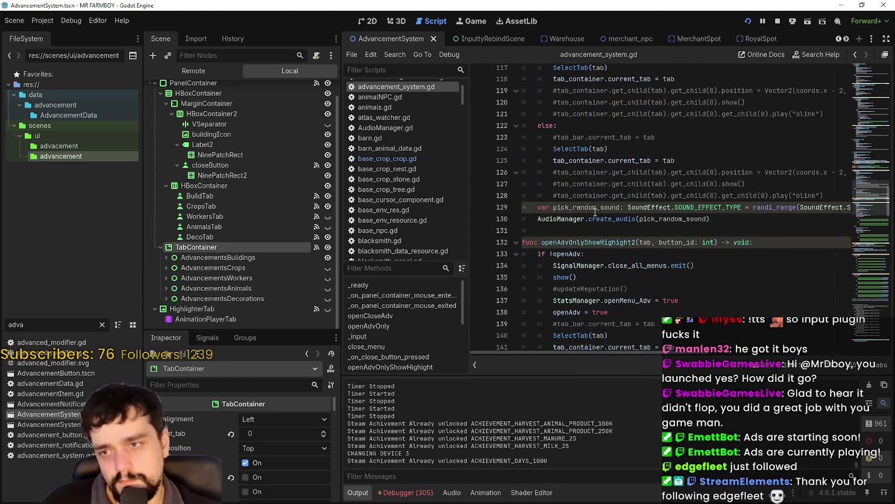
scroll(594, 213, down, 4)
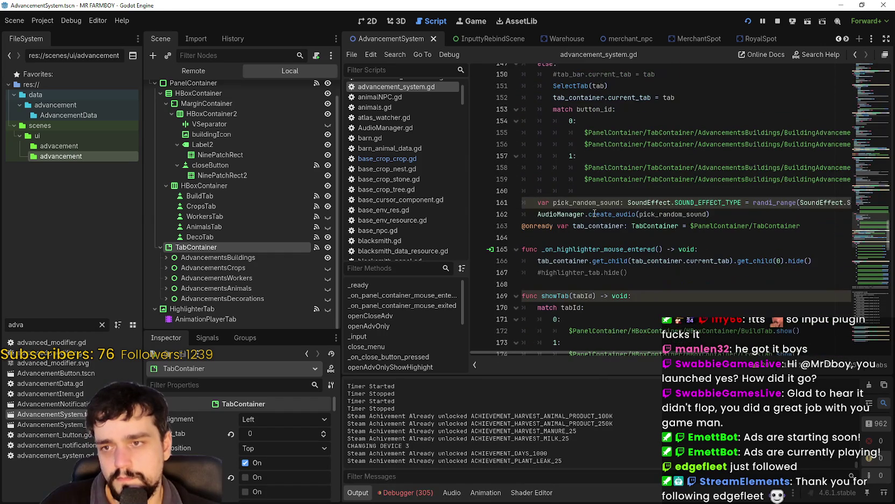
scroll(594, 213, down, 3)
scroll(595, 213, up, 5)
scroll(594, 213, down, 15)
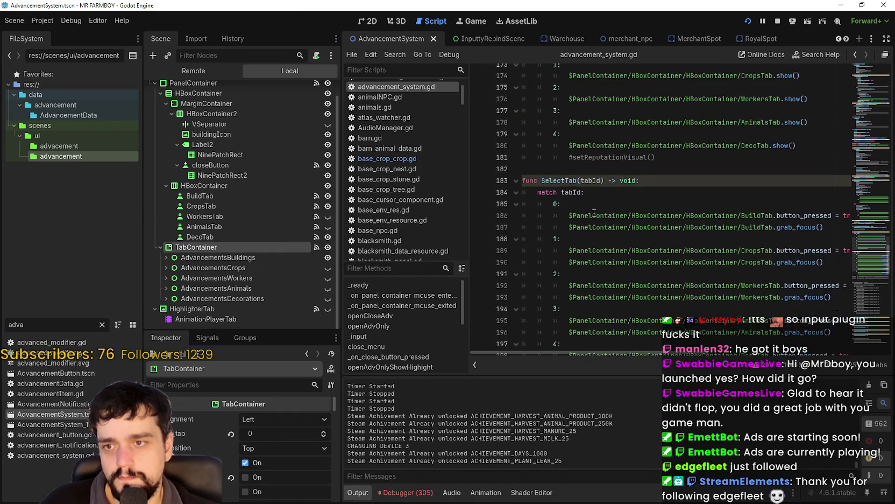
scroll(771, 276, down, 10)
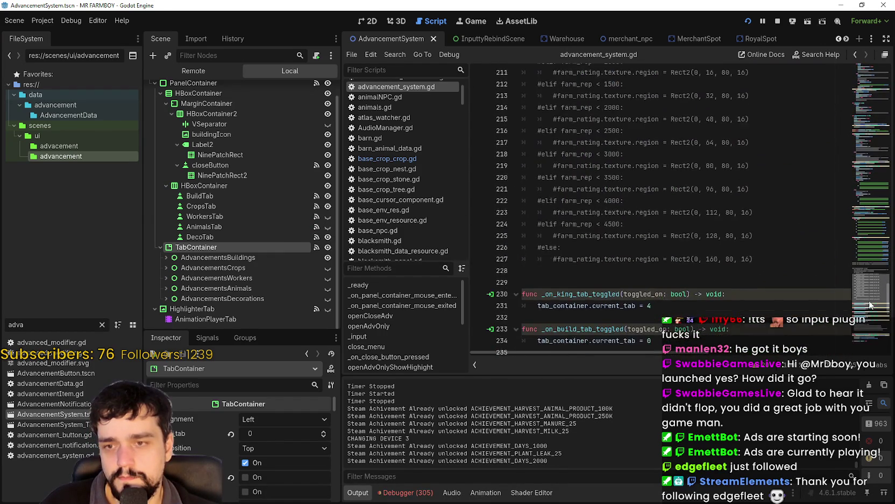
scroll(868, 312, down, 2)
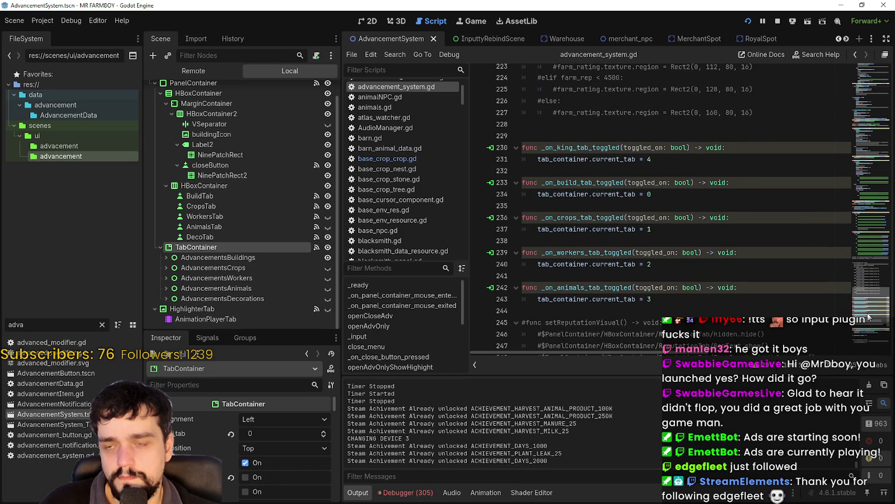
scroll(868, 317, down, 7)
scroll(867, 319, up, 6)
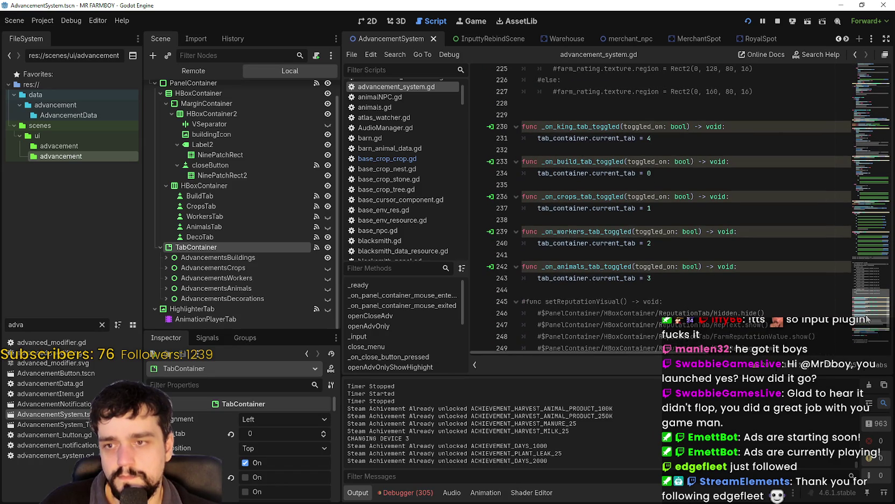
scroll(867, 319, down, 6)
scroll(866, 338, down, 1)
mouse_move(866, 337)
mouse_down()
mouse_move(867, 170)
mouse_move(856, 232)
mouse_up()
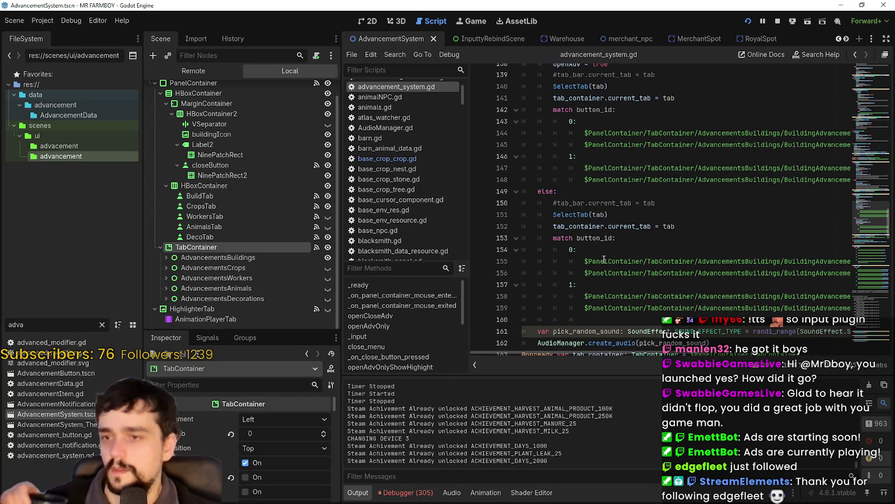
click(614, 246)
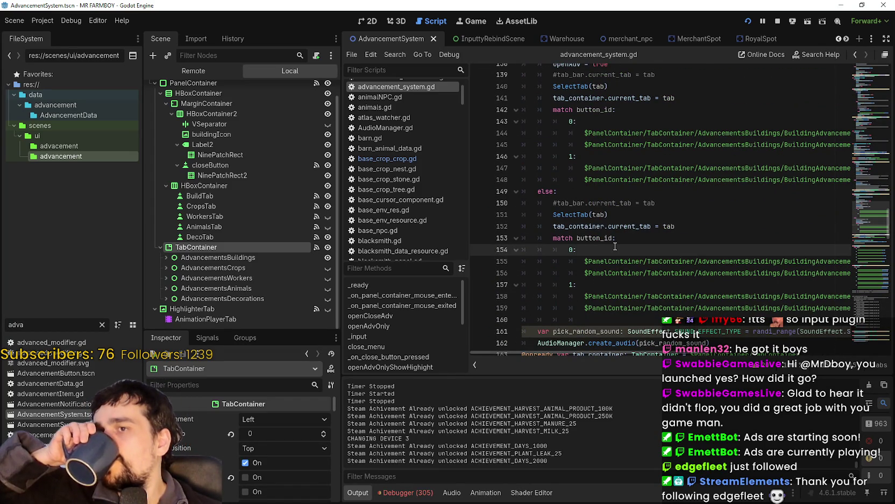
scroll(614, 246, up, 8)
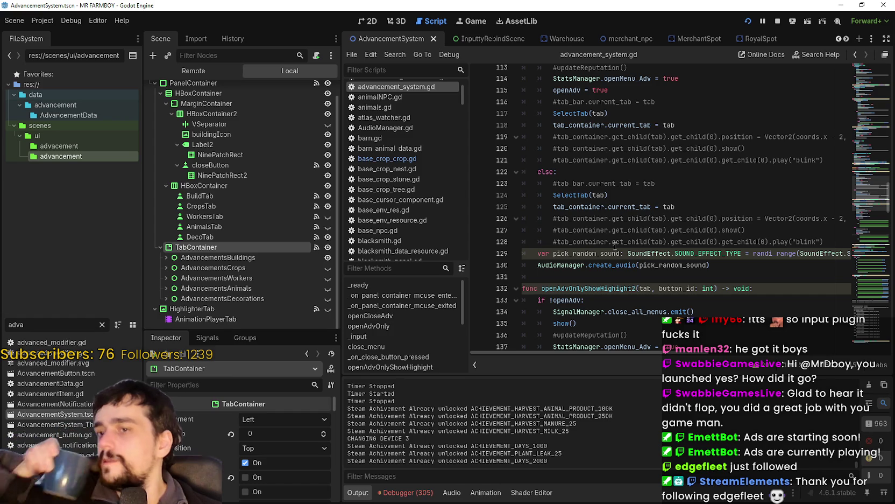
scroll(614, 242, up, 4)
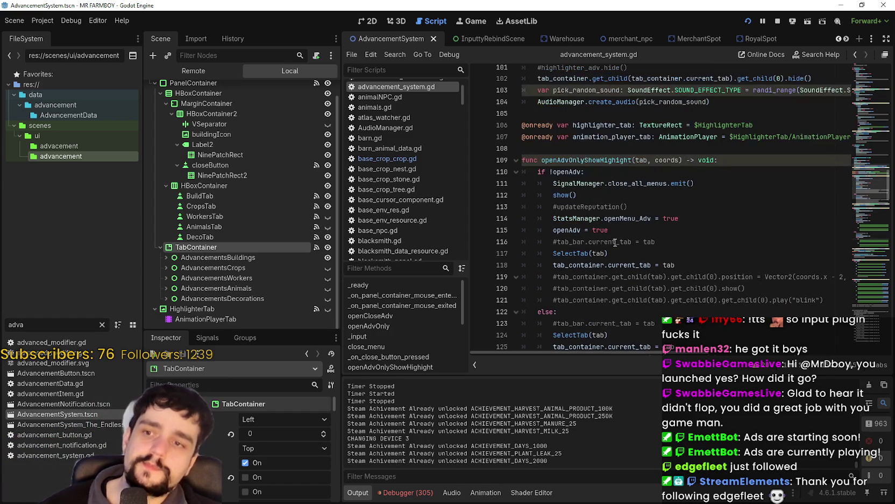
mouse_move(622, 215)
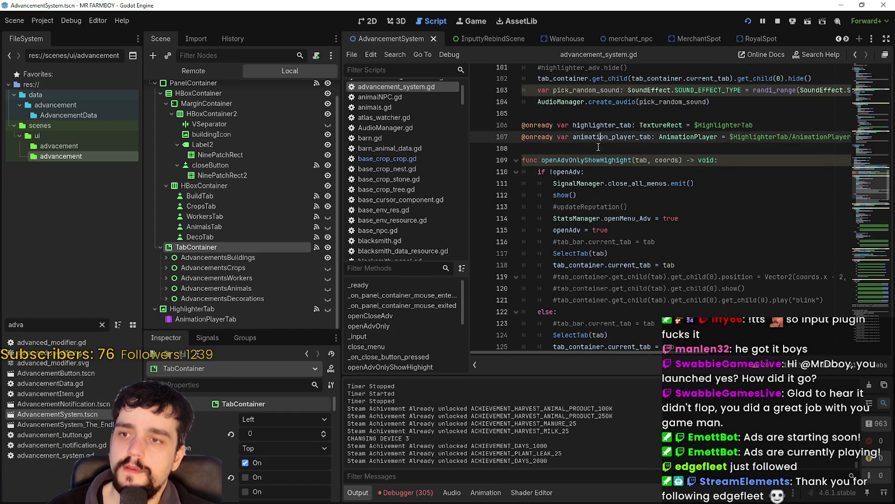
scroll(602, 141, up, 4)
click(629, 242)
click(637, 252)
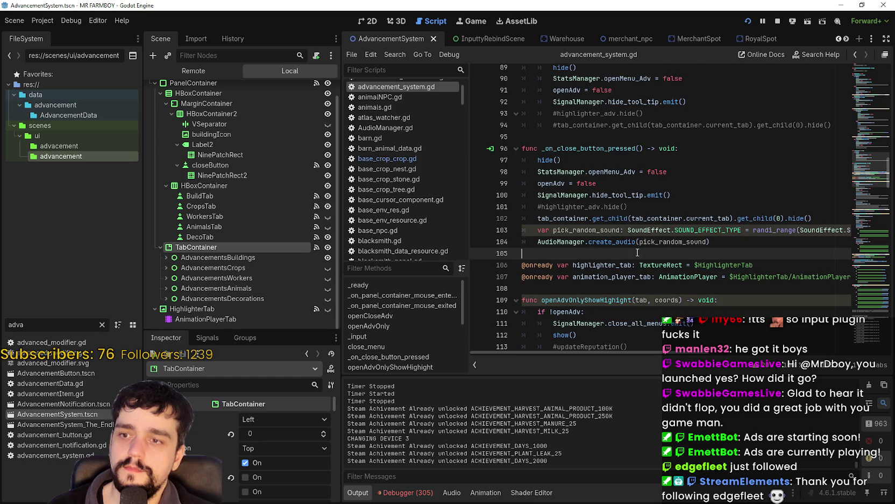
scroll(683, 258, up, 3)
click(656, 242)
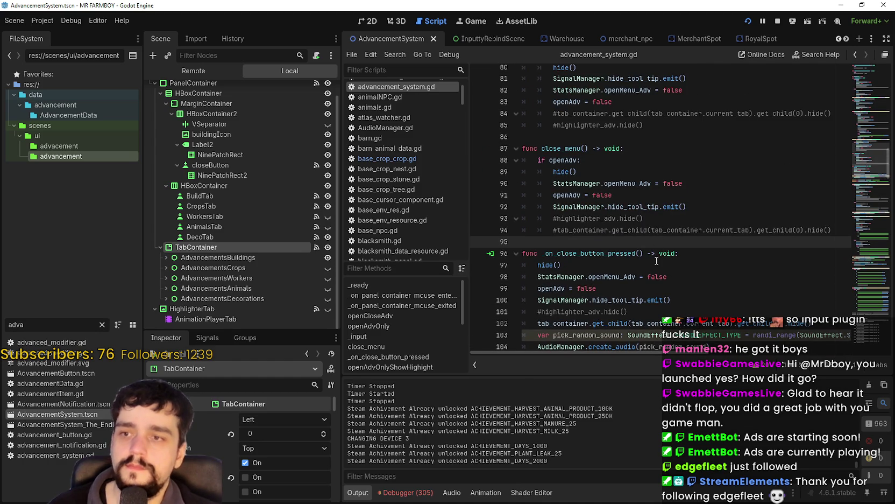
scroll(652, 259, up, 12)
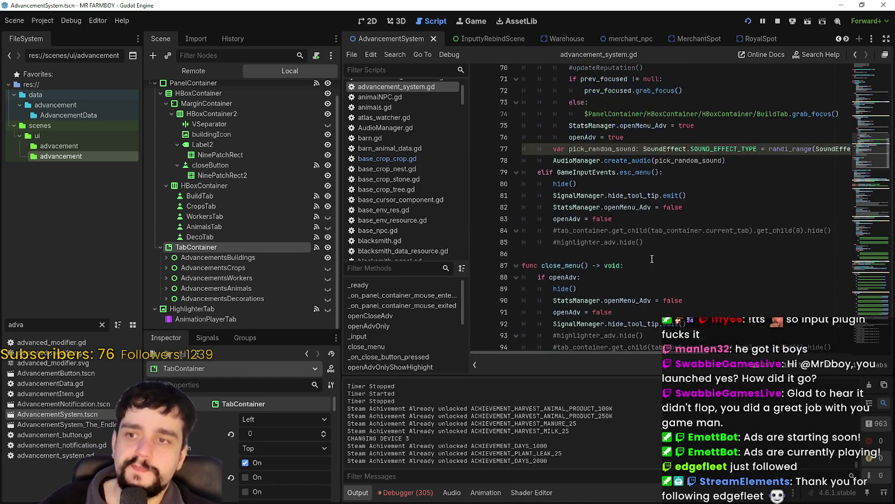
mouse_move(558, 215)
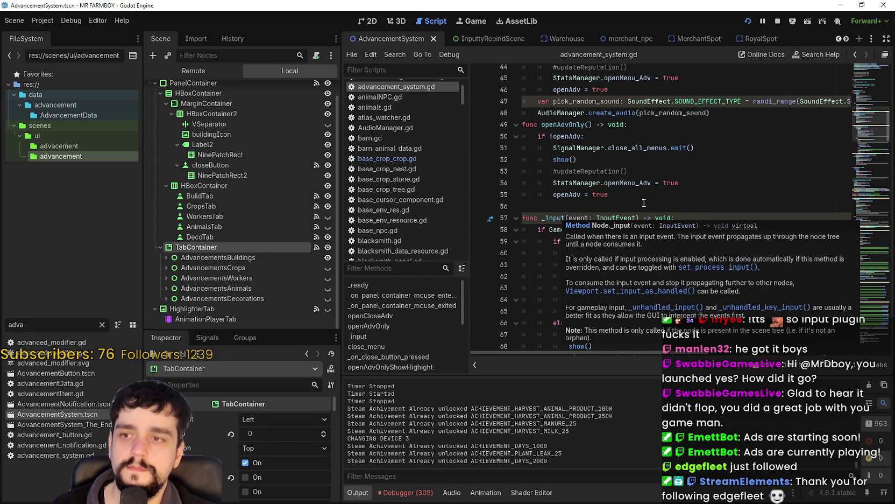
Select the PanelContainer node in the scene tree and show its Signals list
scroll(642, 226, up, 6)
scroll(642, 223, up, 2)
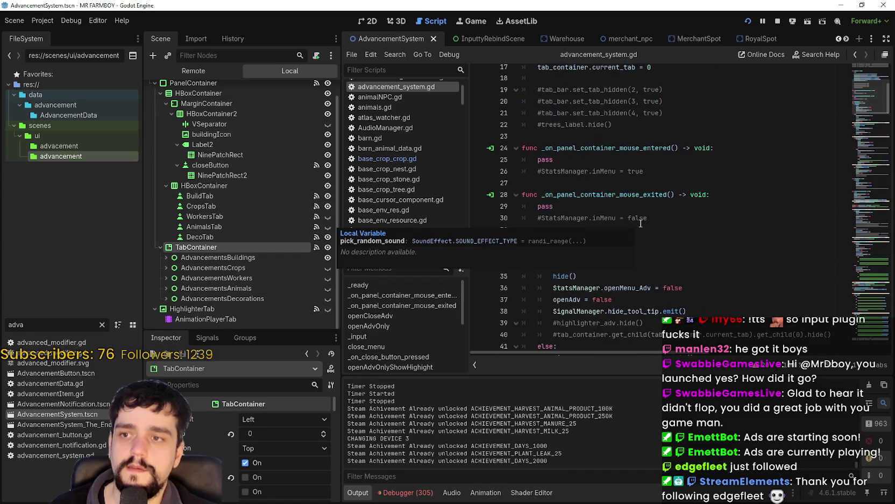
scroll(701, 193, down, 3)
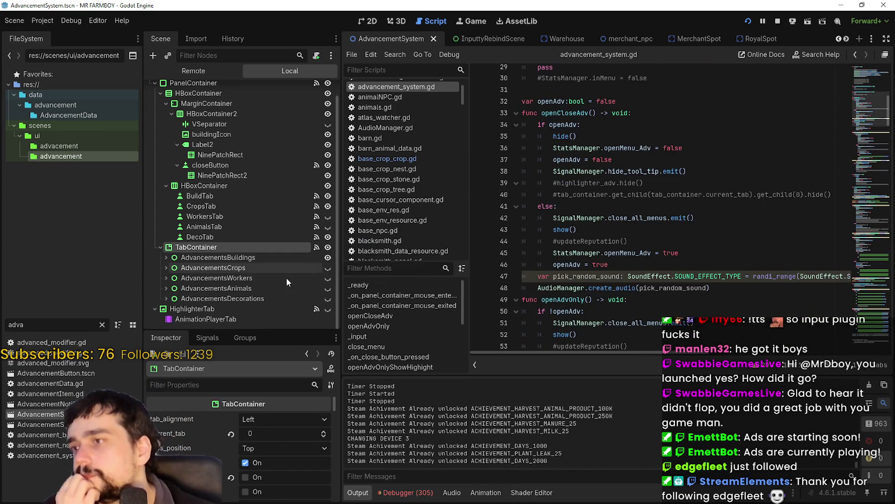
scroll(285, 276, up, 2)
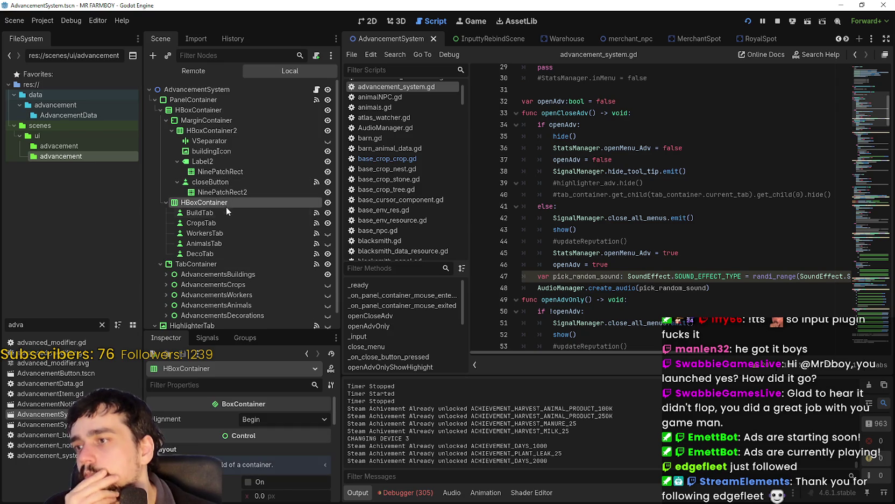
click(210, 100)
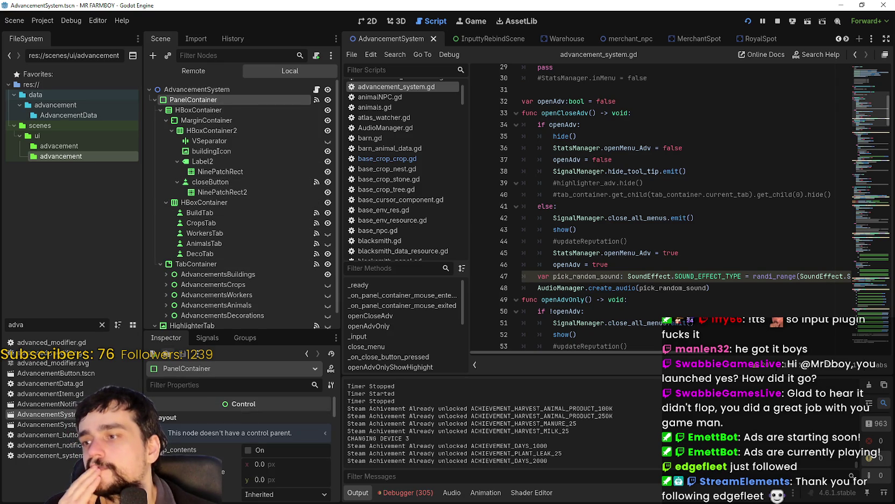
click(208, 337)
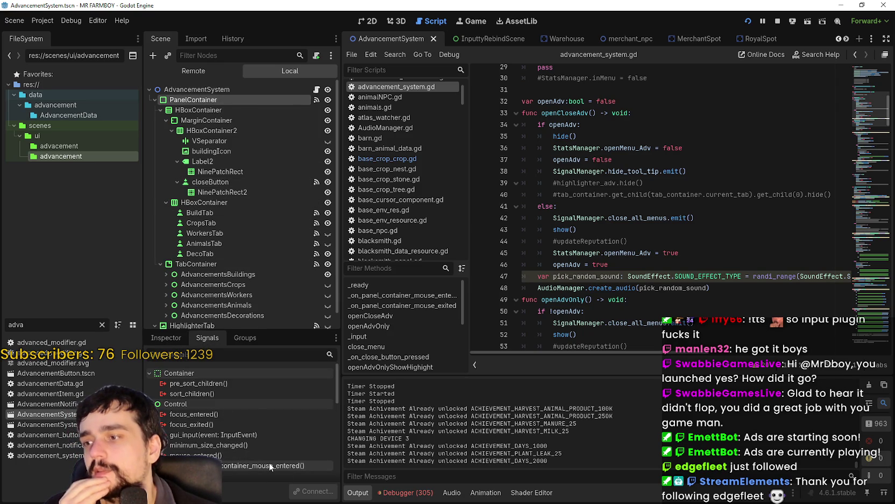
Jump to PanelContainer's existing mouse_entered handler from the Signals dock
scroll(269, 462, down, 2)
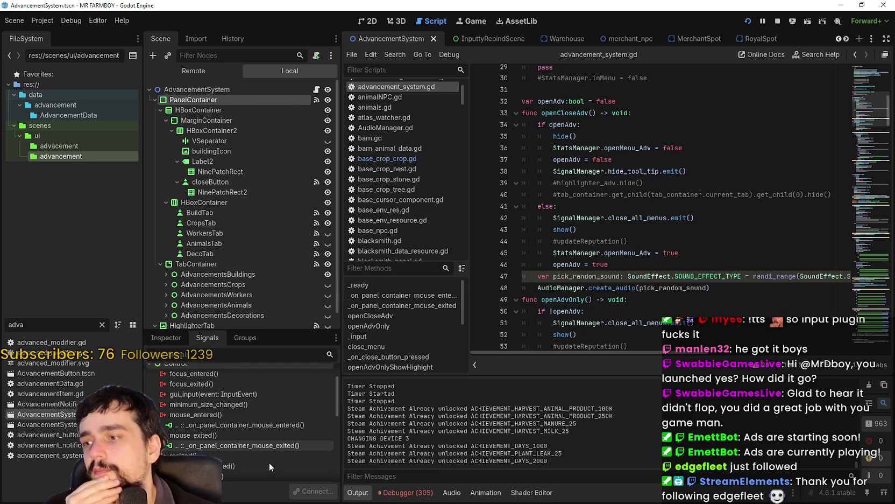
double_click(264, 425)
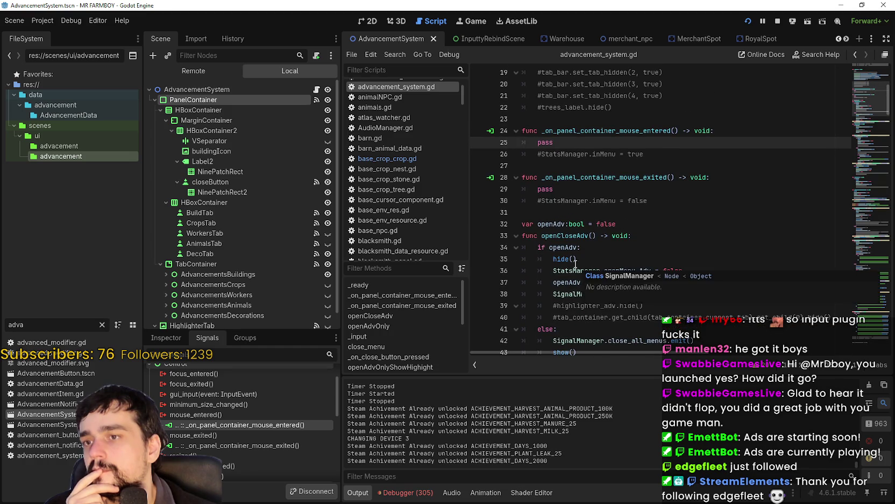
scroll(281, 423, down, 2)
scroll(269, 431, up, 2)
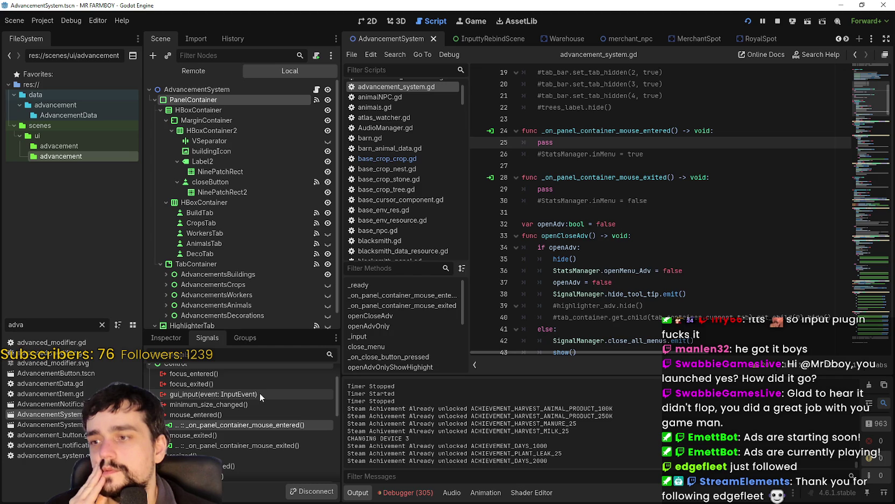
mouse_move(259, 392)
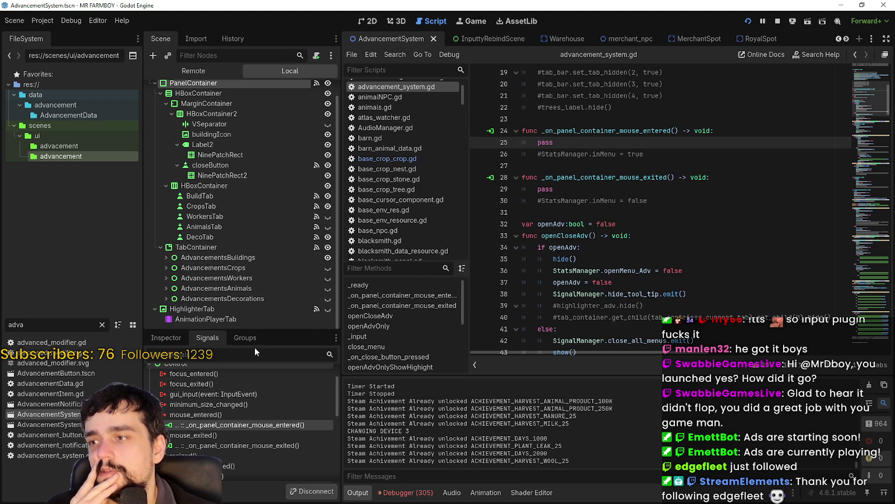
Collapse HBoxContainer, reselect PanelContainer, and begin connecting its gui_input signal
scroll(281, 417, down, 2)
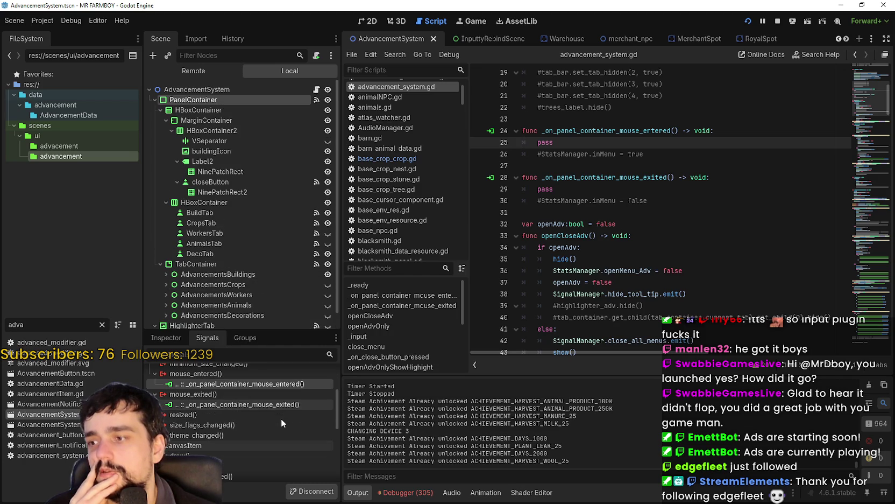
click(158, 109)
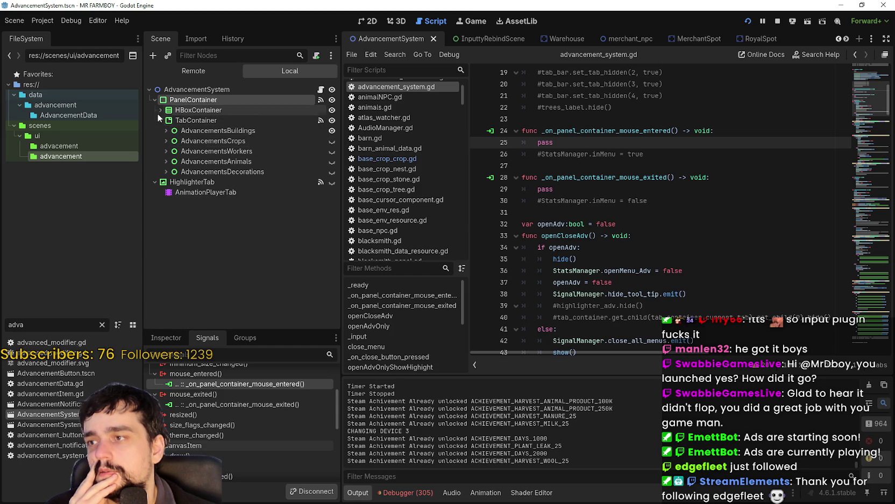
click(172, 110)
click(181, 101)
scroll(242, 419, up, 2)
double_click(226, 394)
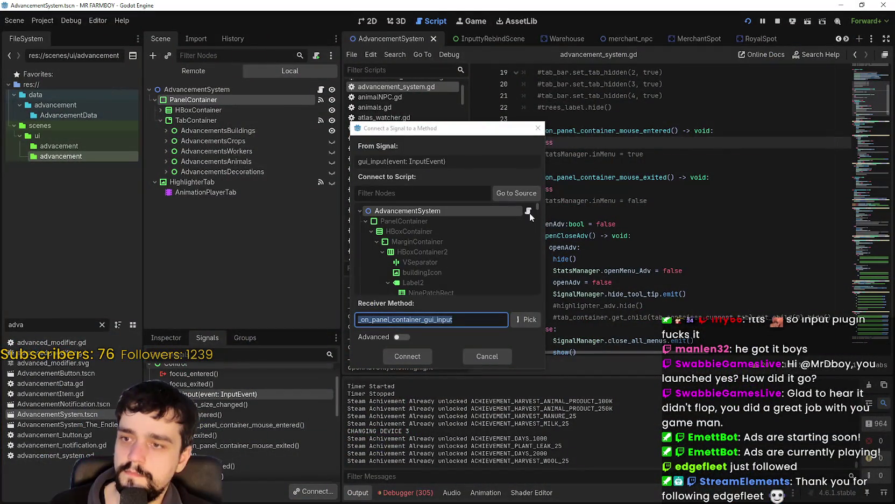
Connect gui_input to a new _on_panel_container_gui_input handler using the default receiver name
click(414, 355)
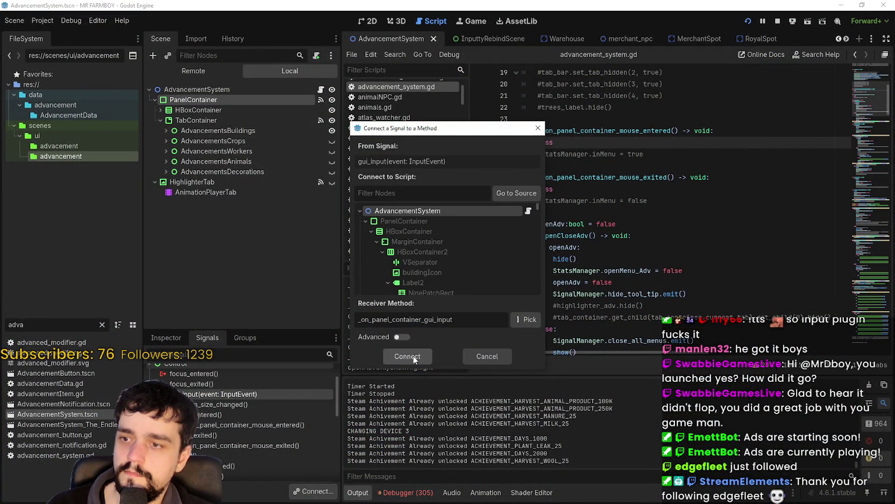
key(Return)
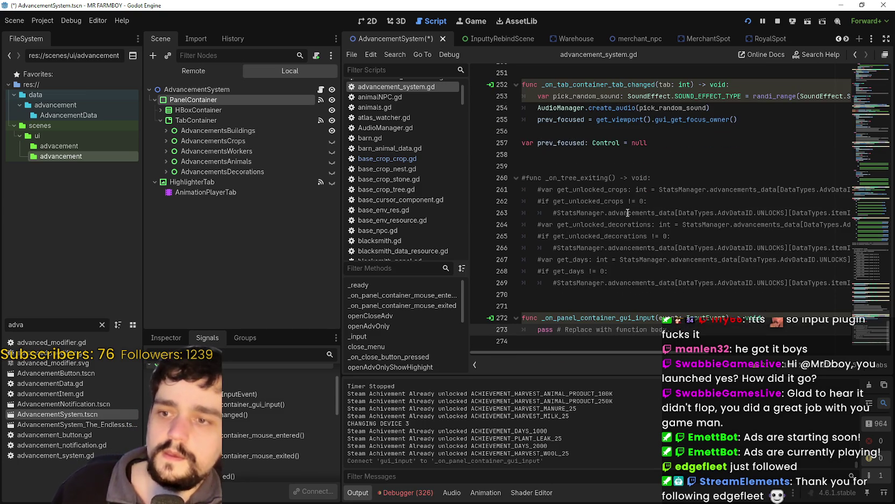
drag(669, 329, 561, 331)
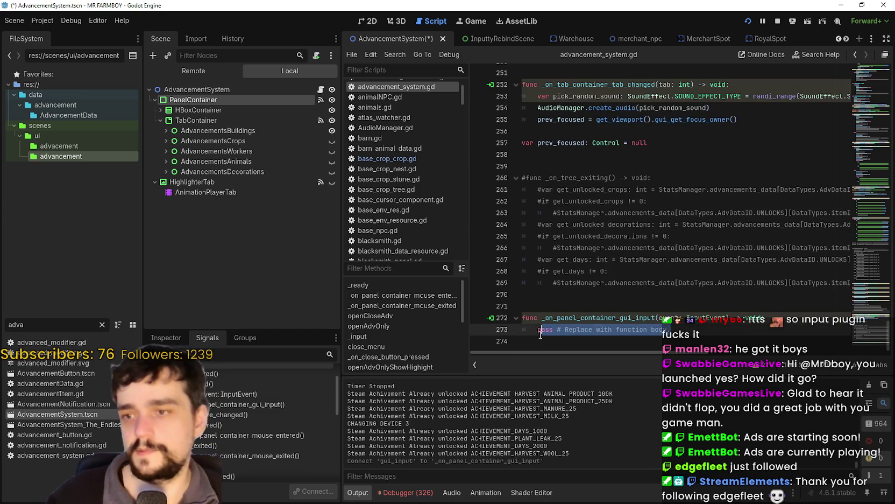
key(shift+Home)
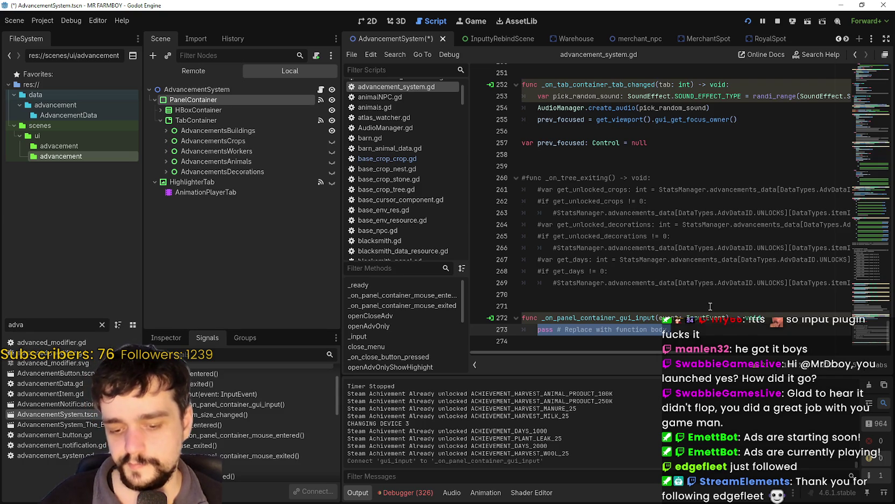
drag(867, 325, 853, 159)
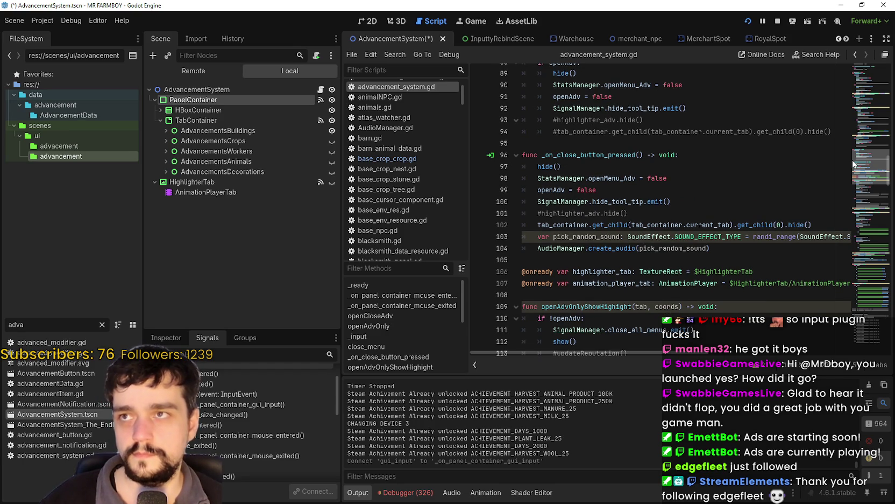
drag(854, 164, 851, 166)
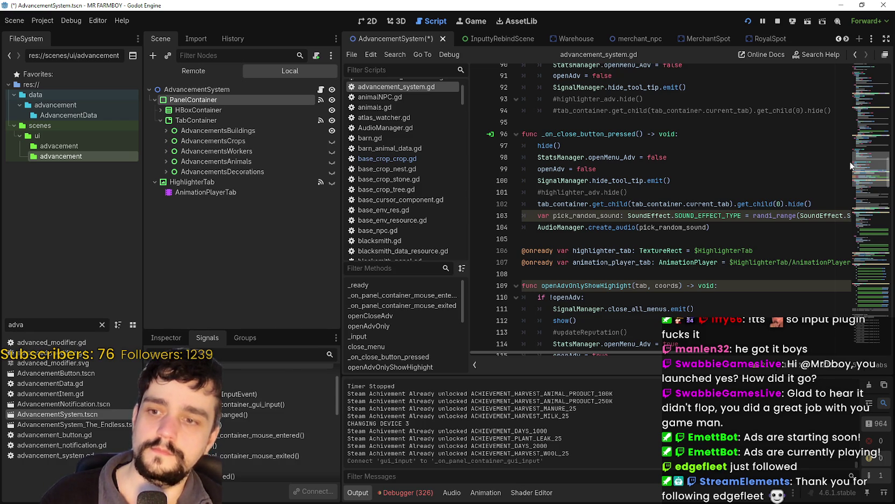
drag(851, 166, 850, 168)
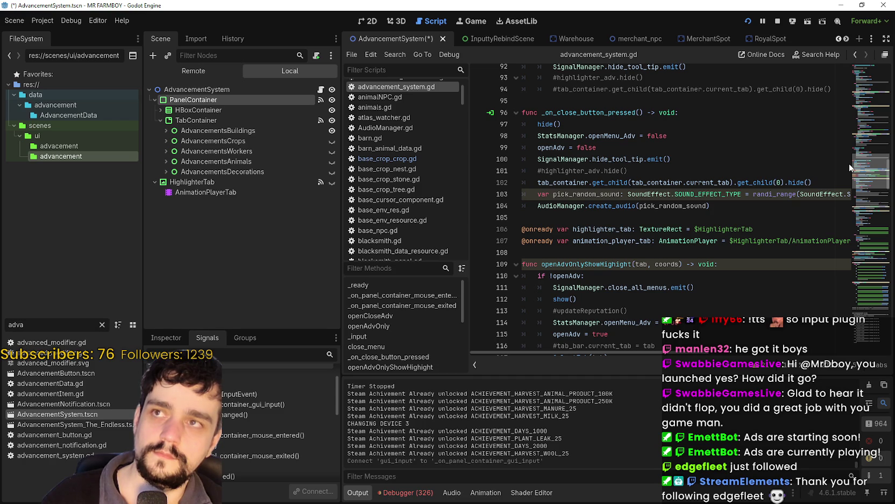
scroll(849, 168, down, 2)
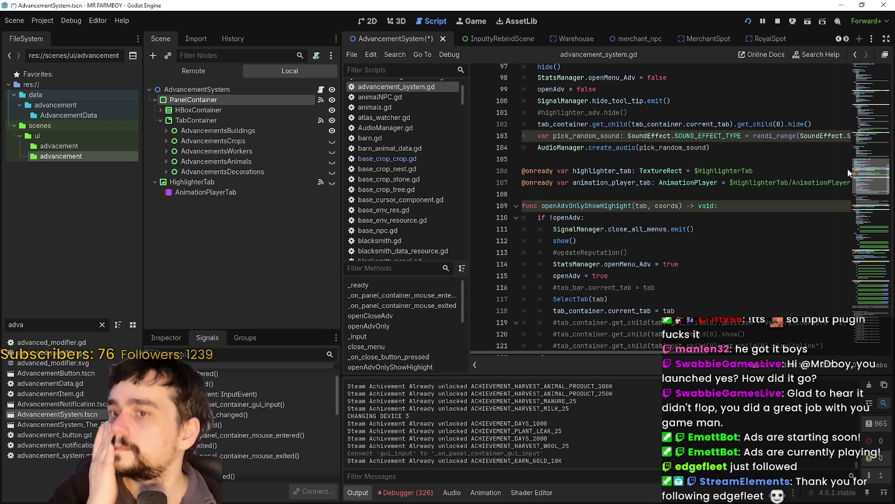
mouse_move(848, 168)
mouse_down()
mouse_move(861, 113)
mouse_move(841, 326)
mouse_move(686, 315)
mouse_up()
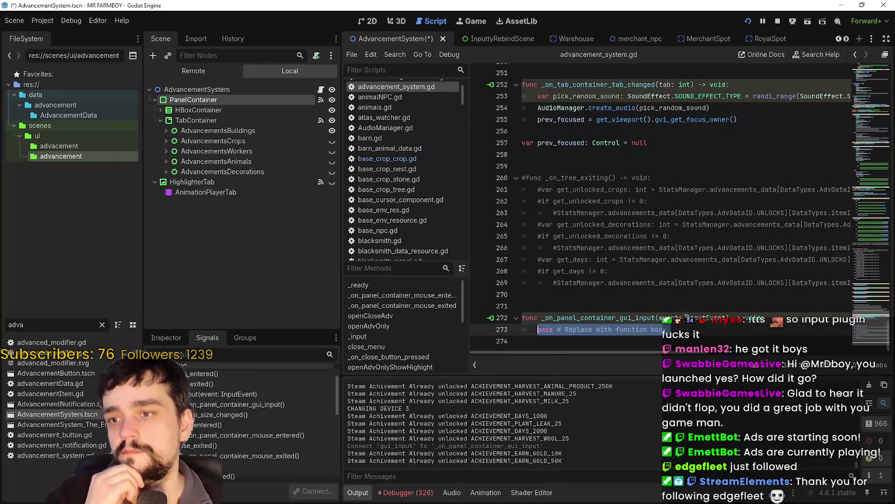
Write the condition event.is_action_pressed("ui_focus_next") in the handler with autocomplete
text(if even)
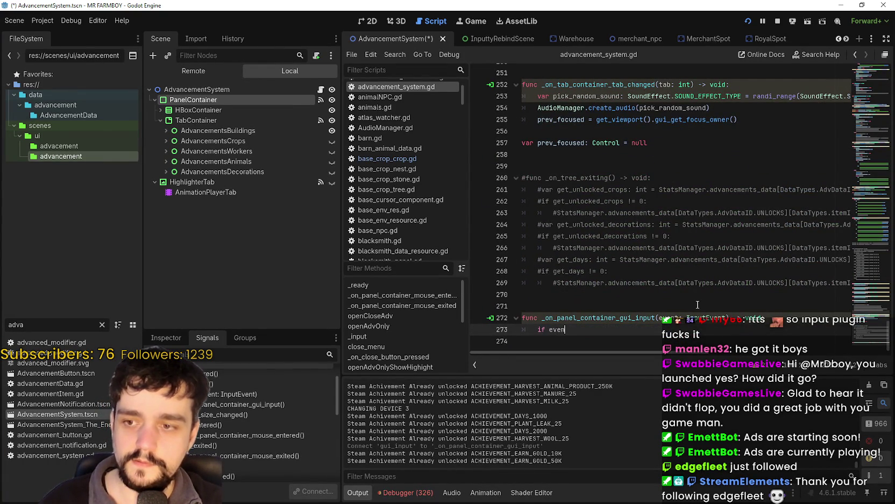
text(t.is)
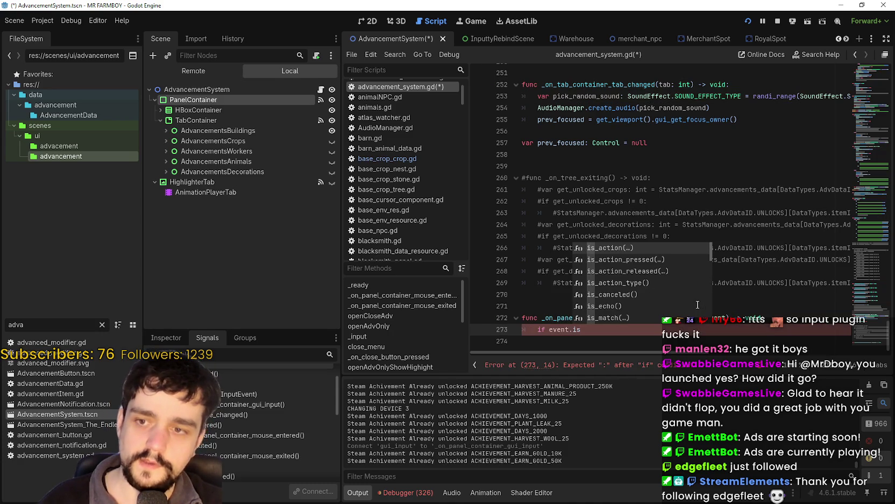
key(Down)
key(Return)
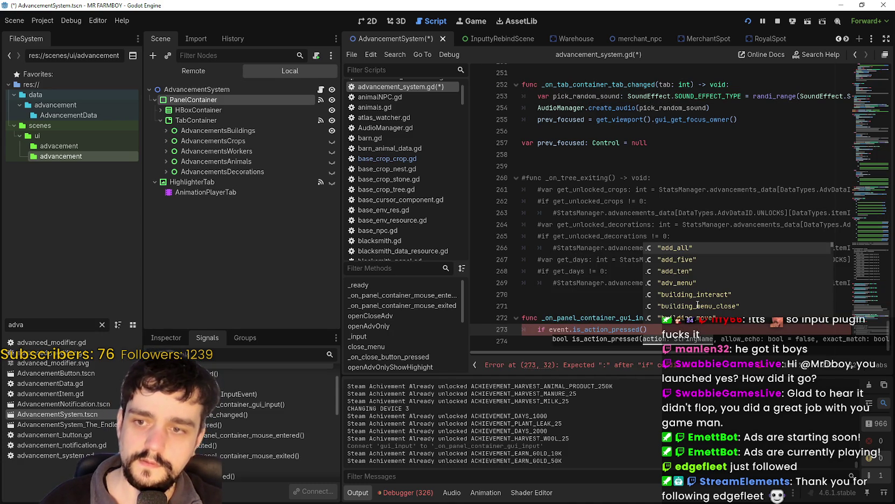
text(u)
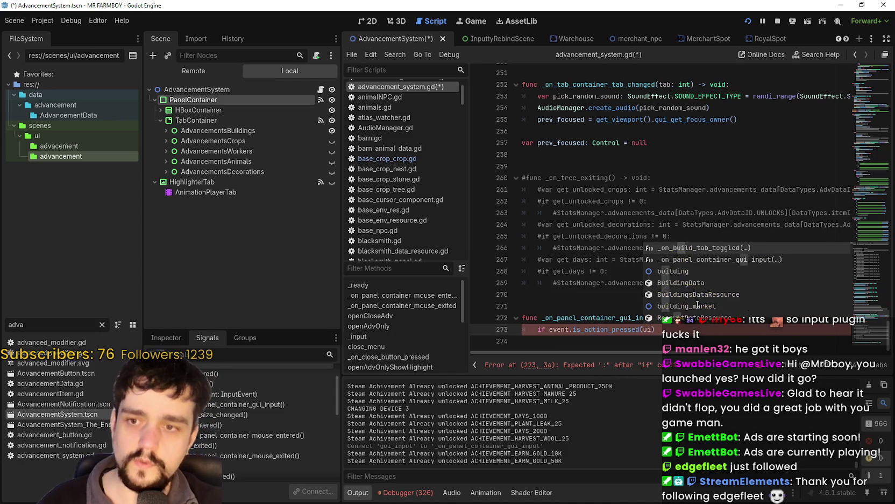
key(BackSpace)
text("ui)
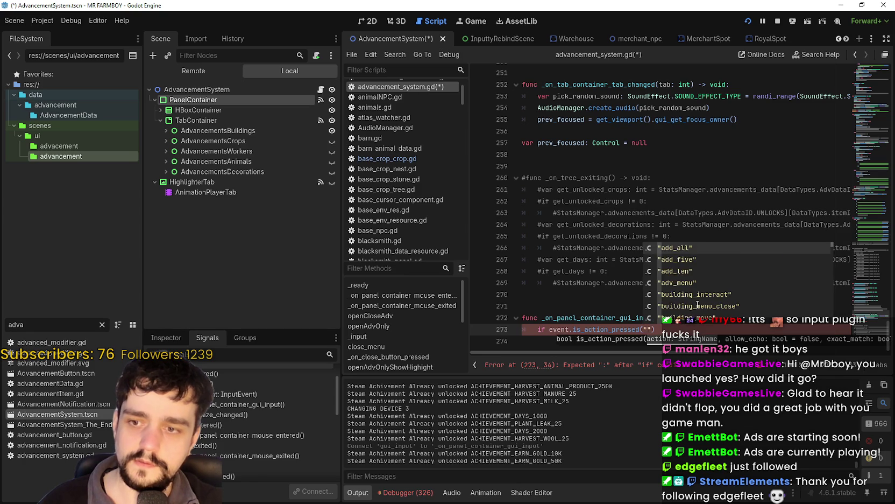
text(_focus)
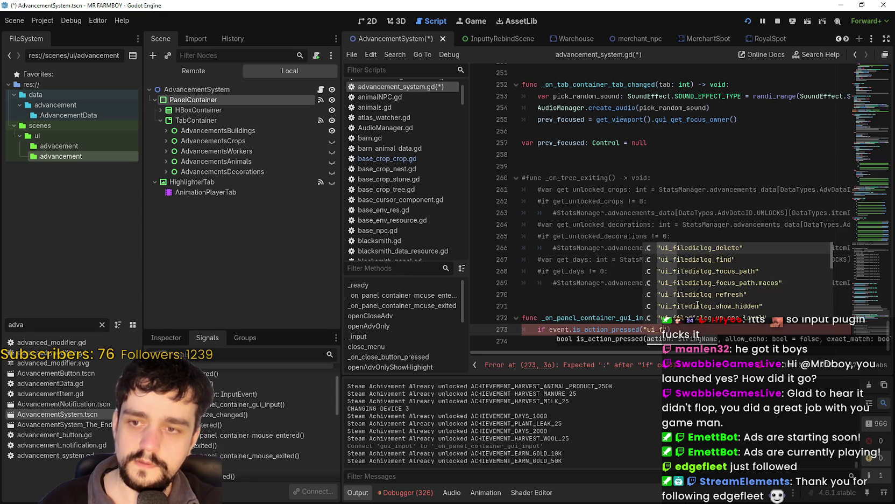
key(Escape)
key(BackSpace)
key(BackSpace)
key(BackSpace)
text(next)
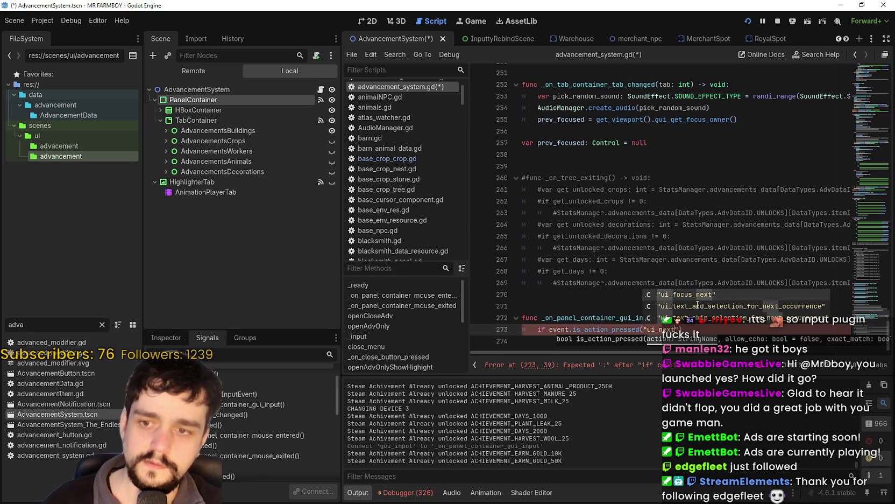
key(Return)
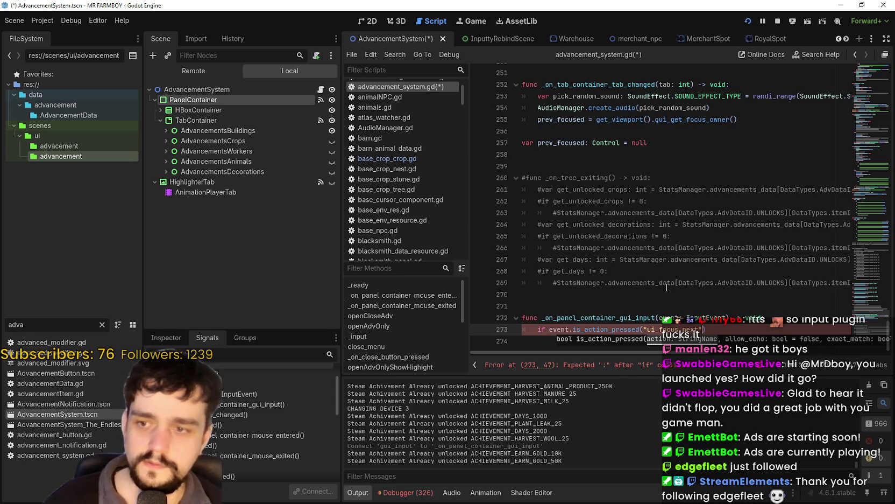
End the if line with a colon, start its indented body, and select the TabContainer node
click(744, 337)
click(729, 332)
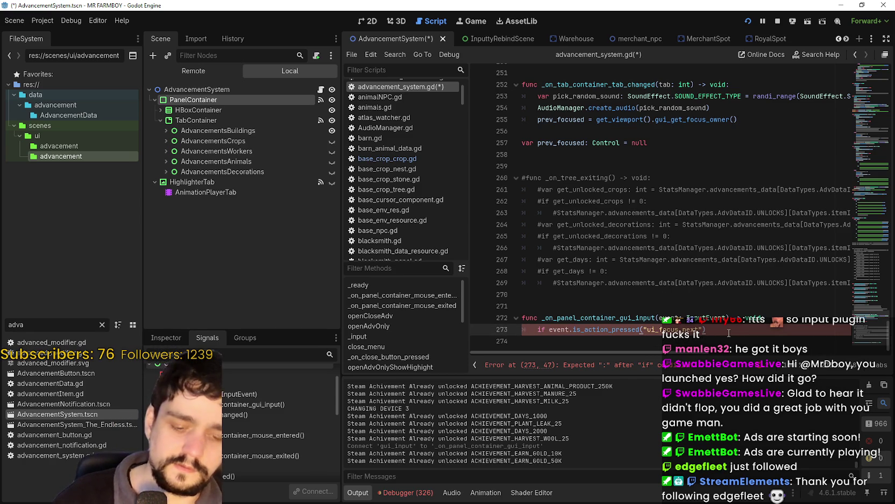
text(:)
key(Return)
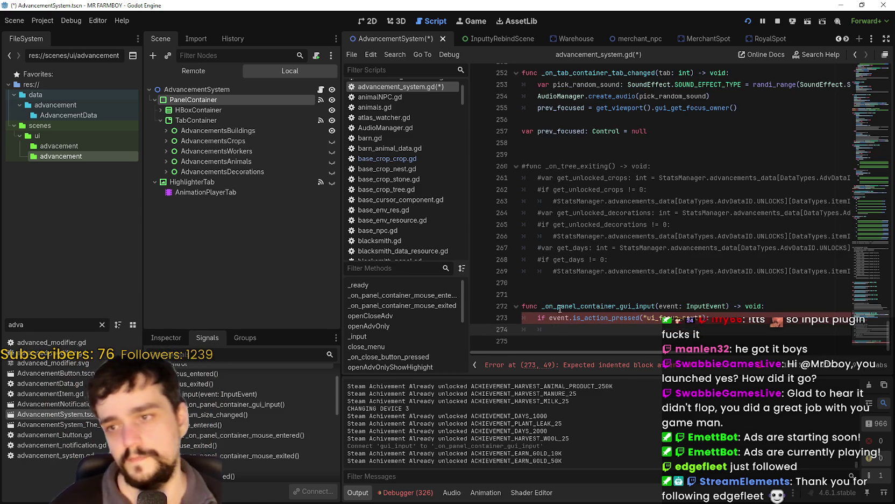
click(217, 121)
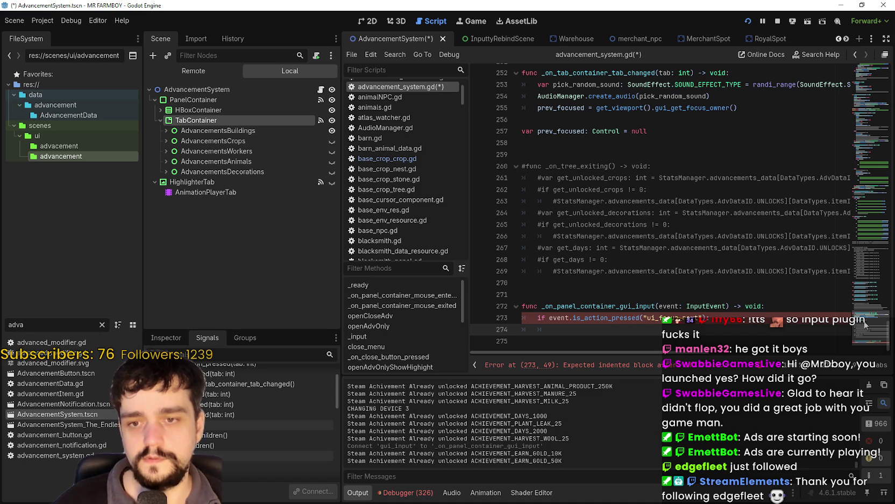
Review the SelectTab function and where its tabId parameter is used
scroll(865, 325, up, 3)
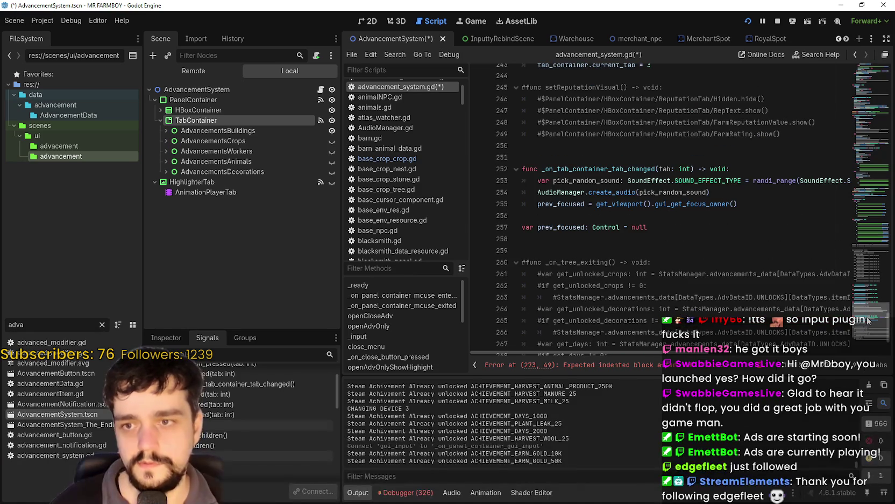
mouse_move(867, 320)
mouse_down()
mouse_move(873, 160)
mouse_move(860, 84)
mouse_move(856, 243)
mouse_move(860, 227)
mouse_up()
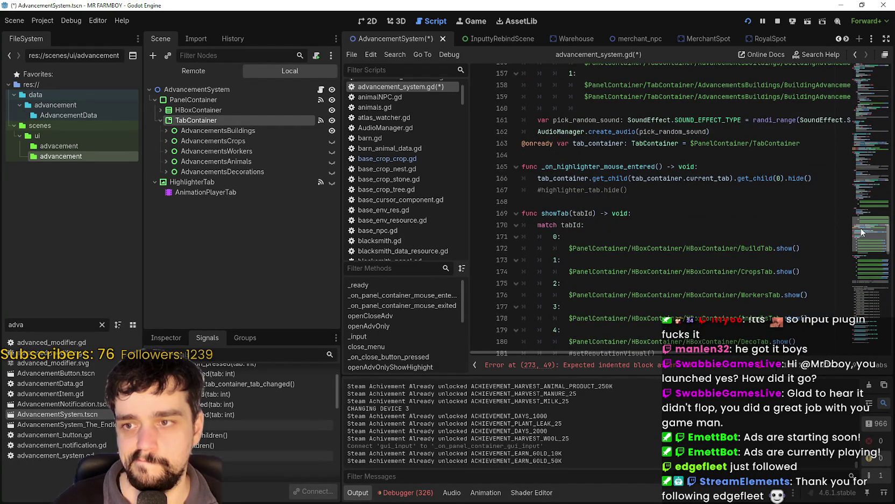
drag(861, 230, 861, 245)
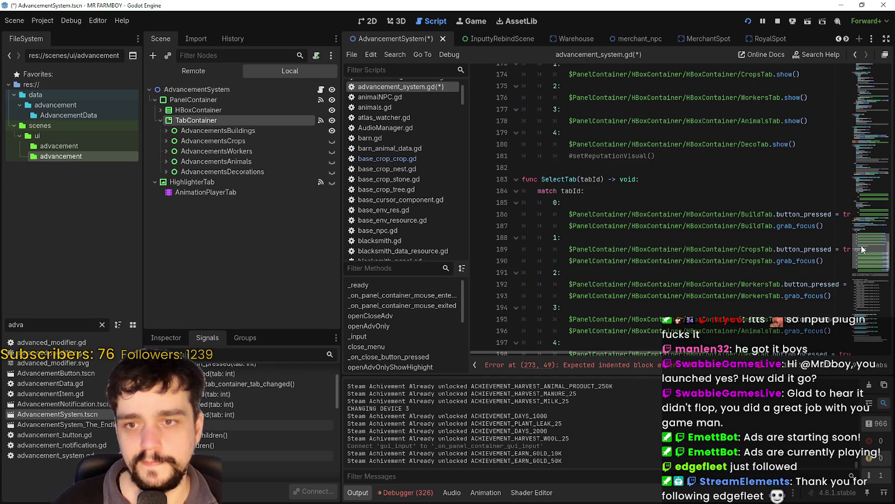
double_click(571, 179)
click(601, 180)
double_click(591, 180)
scroll(708, 364, down, 1)
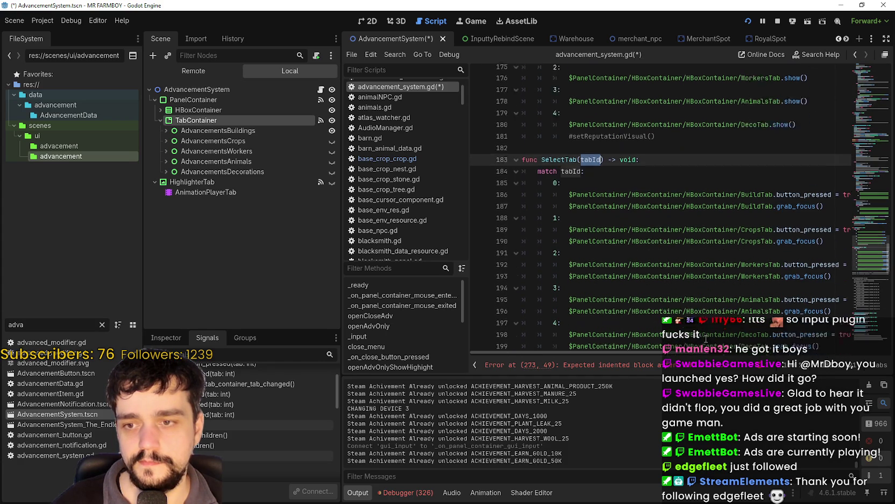
scroll(788, 325, down, 2)
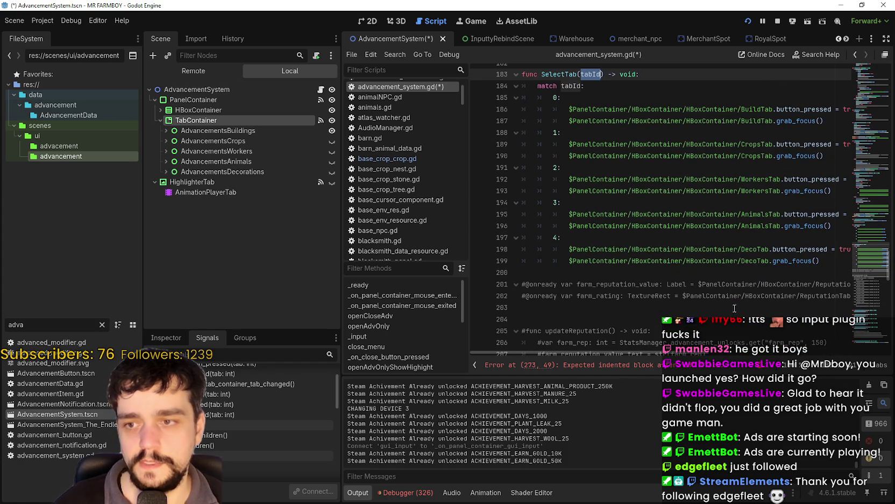
scroll(736, 309, down, 1)
scroll(737, 309, up, 3)
Drag the dock splitter left to widen the script editor
mouse_move(634, 353)
mouse_down()
mouse_move(651, 350)
mouse_move(365, 282)
mouse_move(246, 279)
mouse_up()
click(557, 154)
drag(863, 250, 855, 304)
Highlight every use of tab_container.current_tab in the build tab handler
click(401, 117)
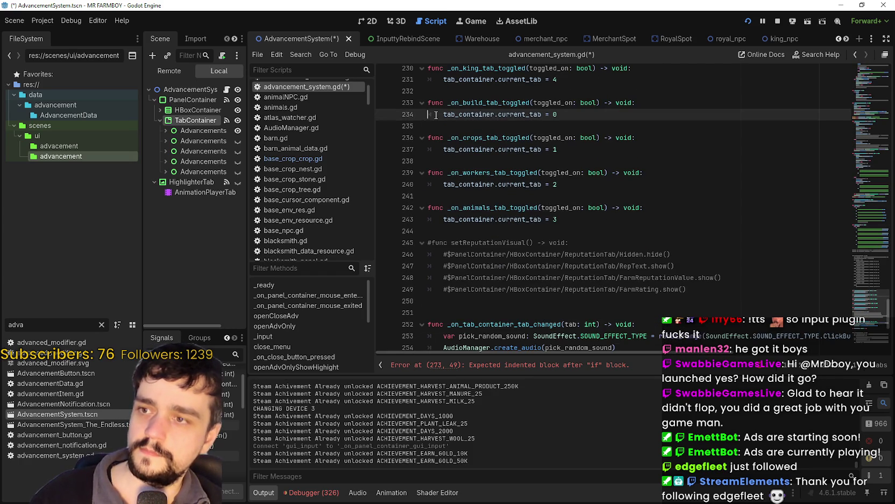
double_click(477, 114)
shift+click(543, 114)
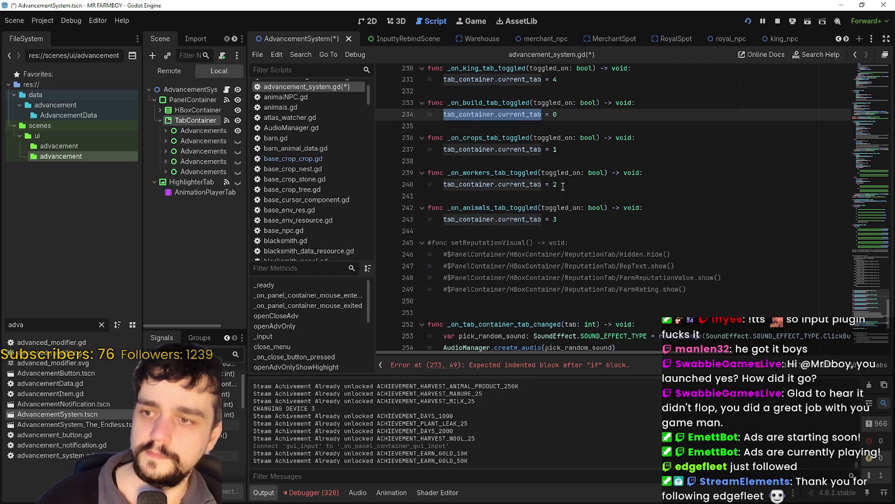
drag(858, 306, 872, 222)
drag(873, 222, 867, 187)
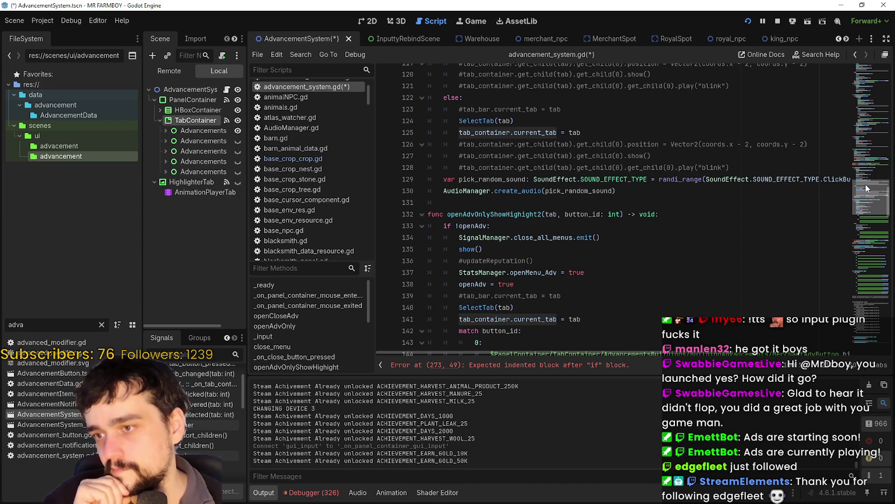
drag(865, 183, 856, 200)
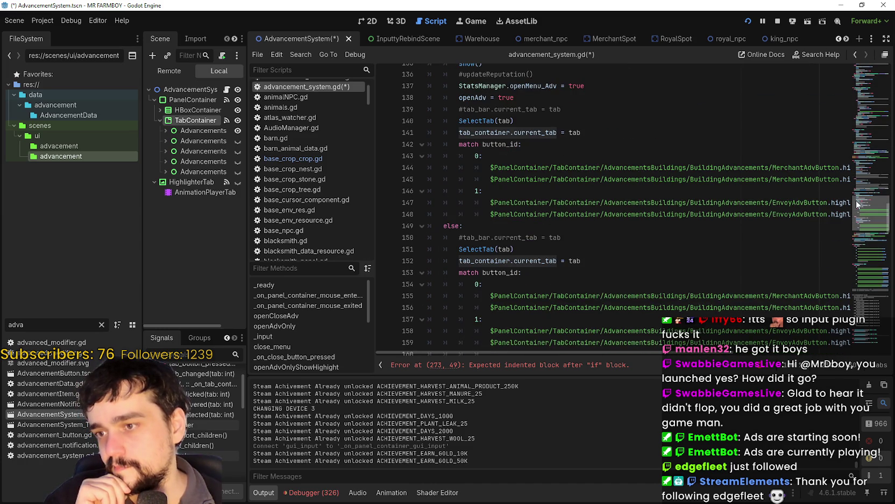
Inspect the tab arguments passed to SelectTab on lines 140 and 117
click(491, 121)
double_click(504, 121)
scroll(551, 160, up, 3)
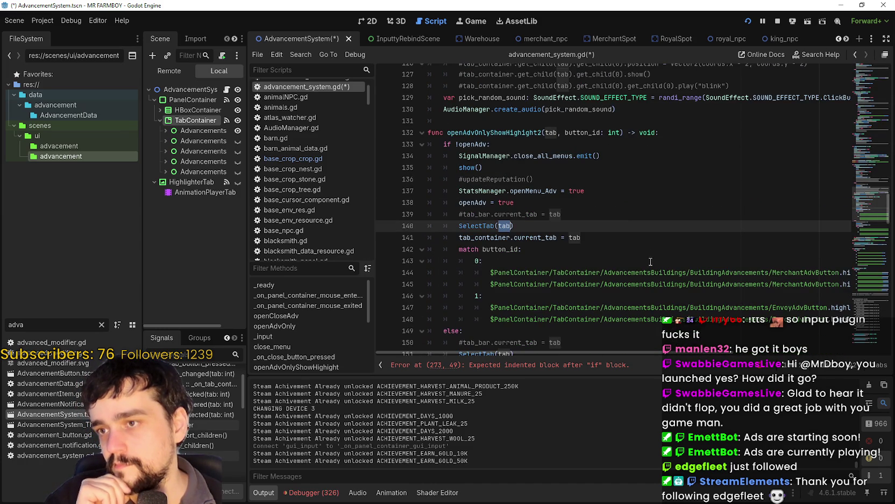
scroll(646, 257, up, 9)
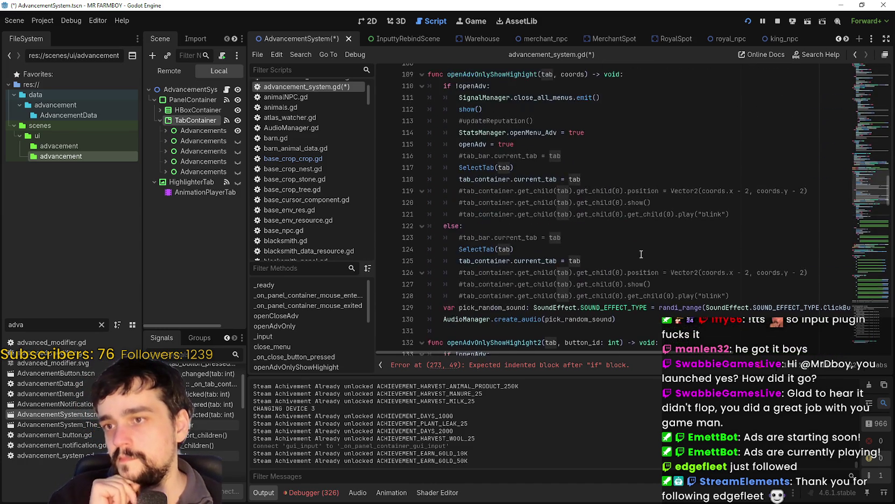
scroll(632, 249, down, 2)
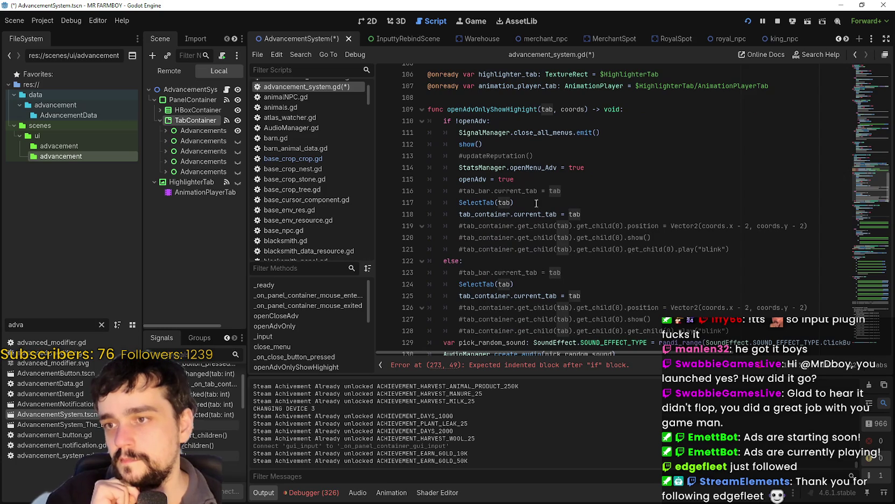
double_click(501, 202)
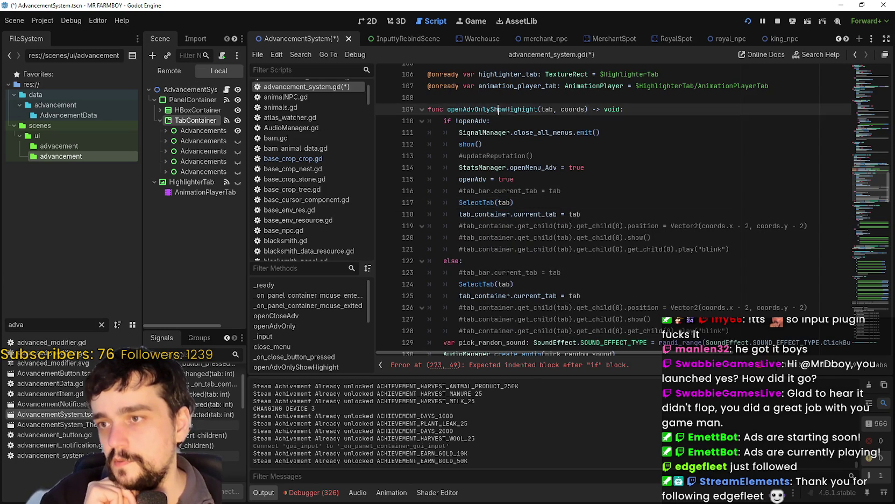
scroll(537, 240, up, 9)
scroll(537, 240, up, 9)
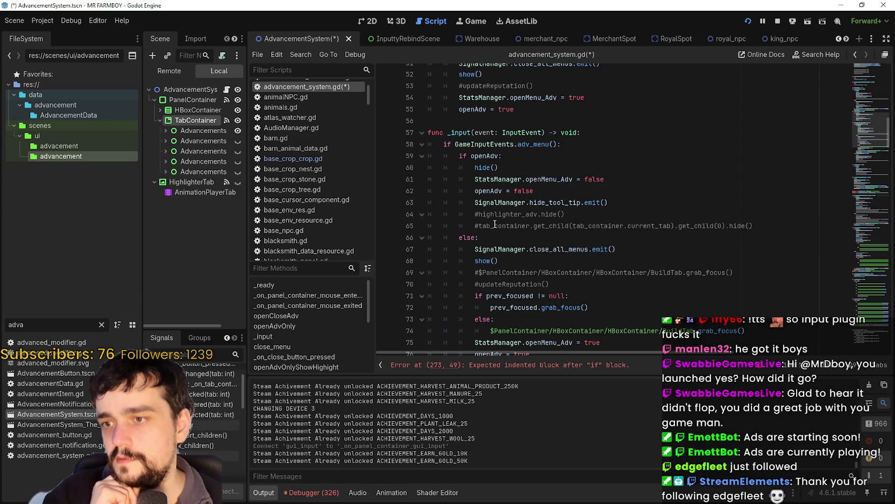
scroll(495, 224, down, 2)
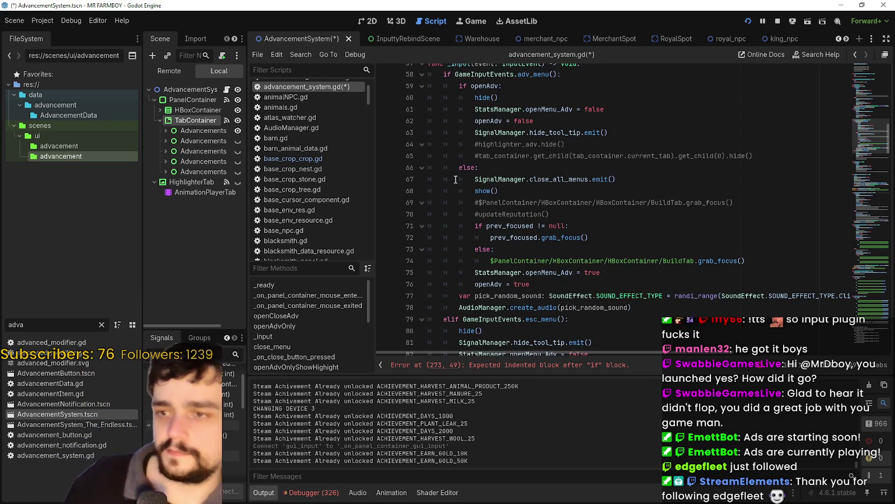
scroll(477, 189, down, 9)
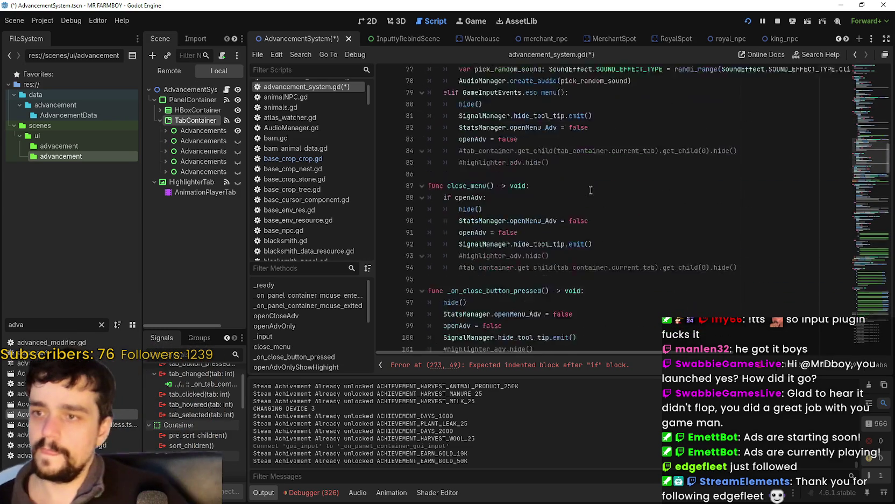
scroll(588, 188, down, 6)
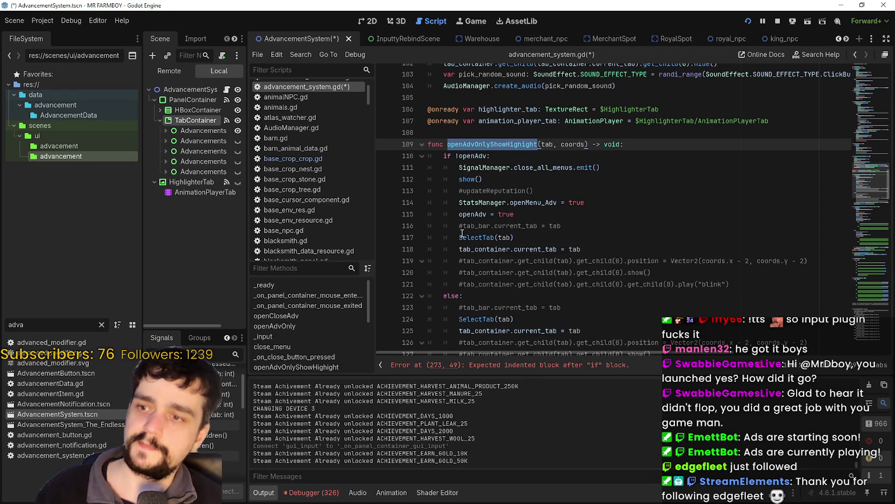
double_click(507, 238)
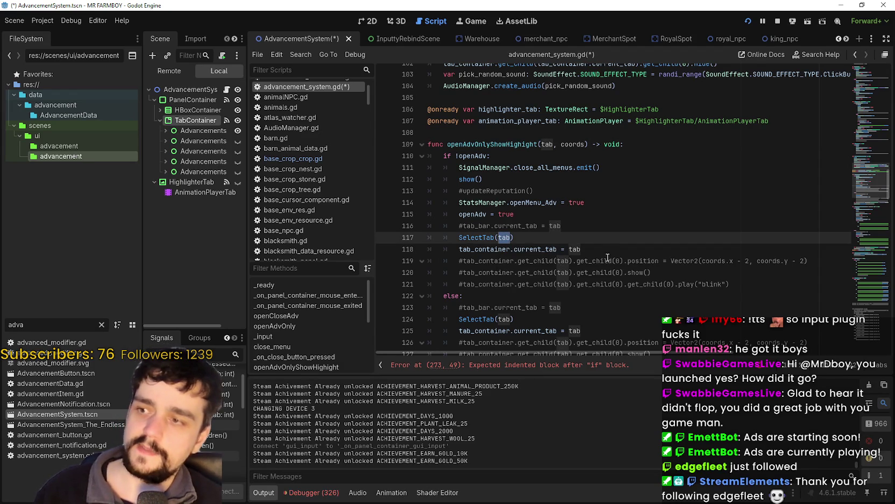
Select the tab-switching lines 116–118, then return to the ui_focus_next check at line 273
mouse_move(591, 251)
mouse_down()
mouse_move(443, 227)
mouse_move(426, 241)
mouse_up()
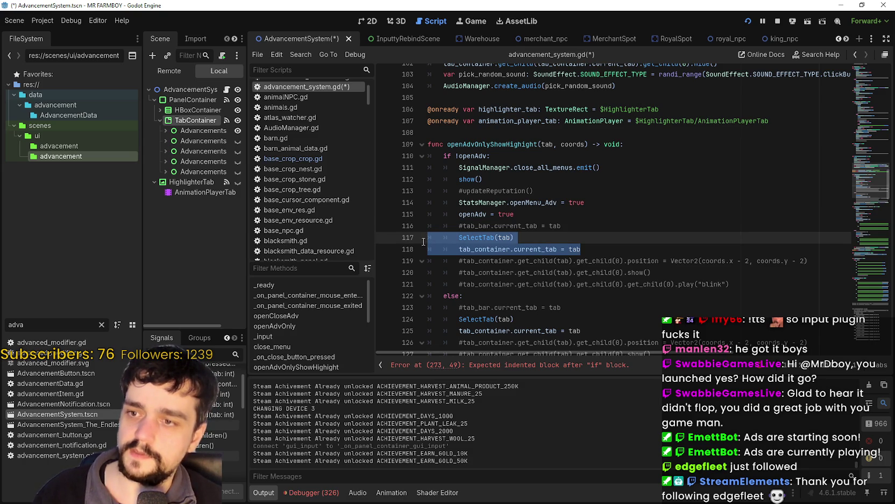
right_click(483, 242)
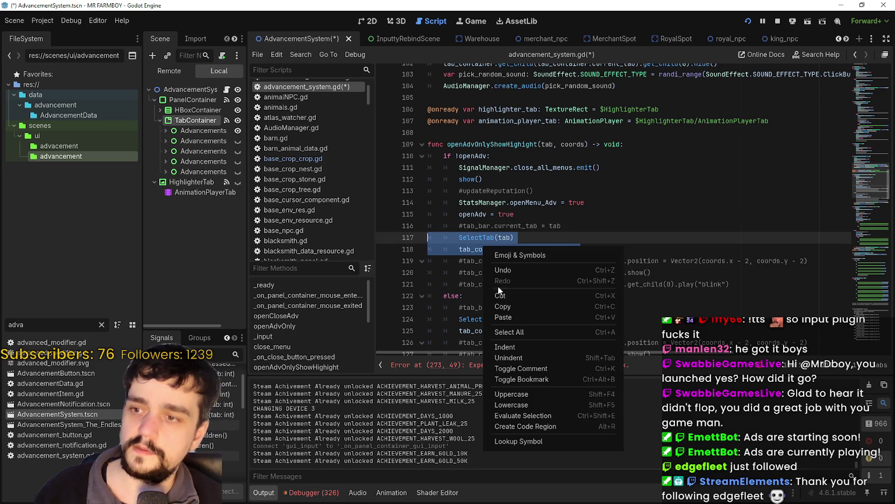
click(508, 307)
scroll(487, 265, down, 5)
scroll(487, 265, down, 15)
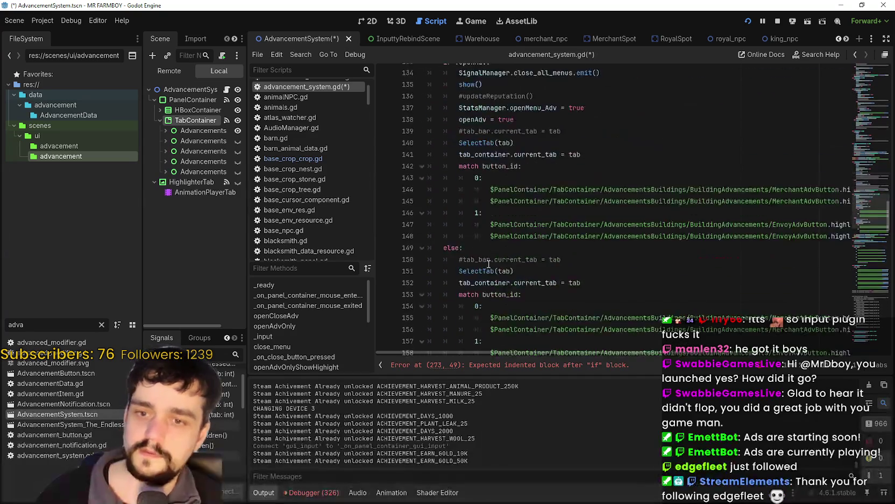
drag(870, 213, 878, 351)
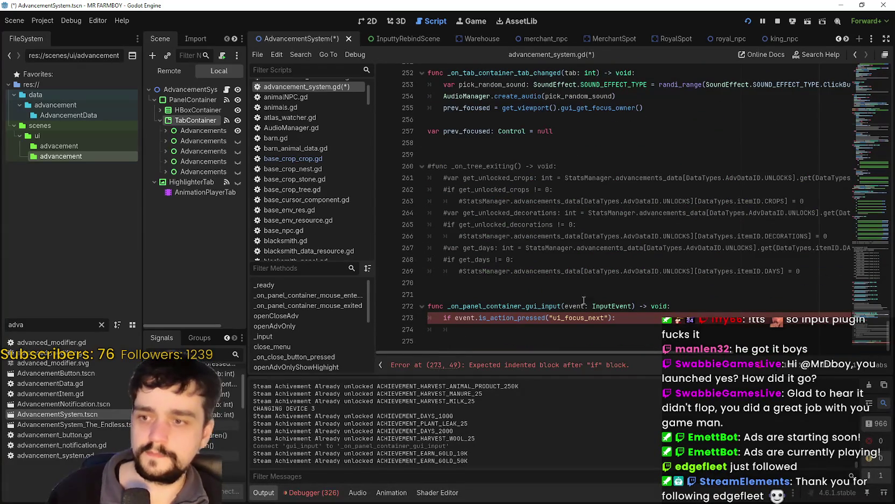
Paste the tab lines under the if, pass tab_container.current_tab to SelectTab, and delete the leftover assignment
click(600, 329)
key(ctrl+v)
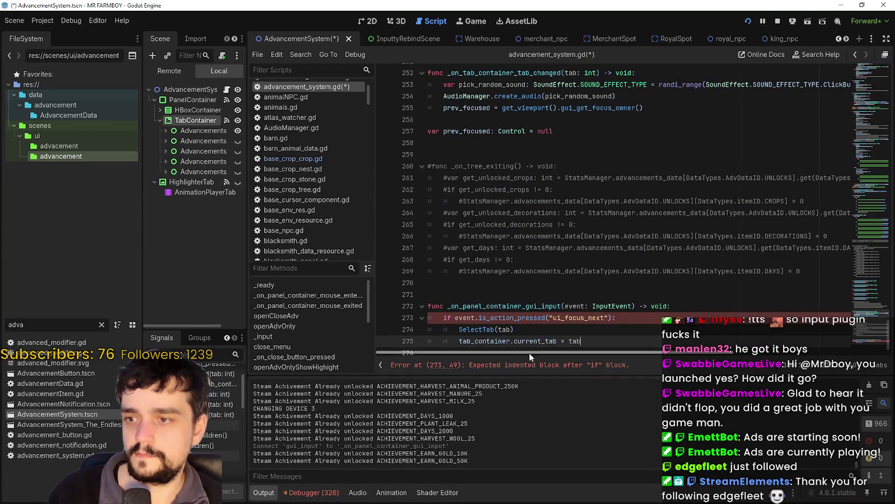
double_click(479, 339)
drag(479, 338, 514, 337)
key(ctrl+c)
double_click(505, 329)
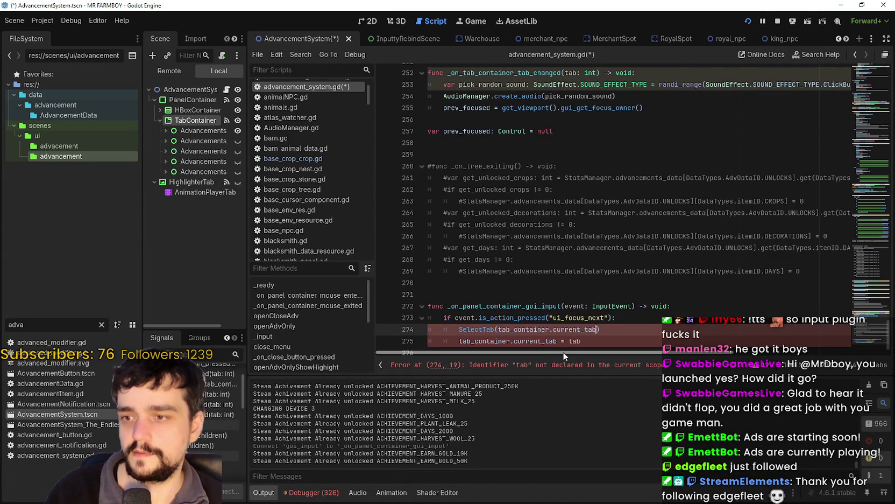
key(ctrl+v)
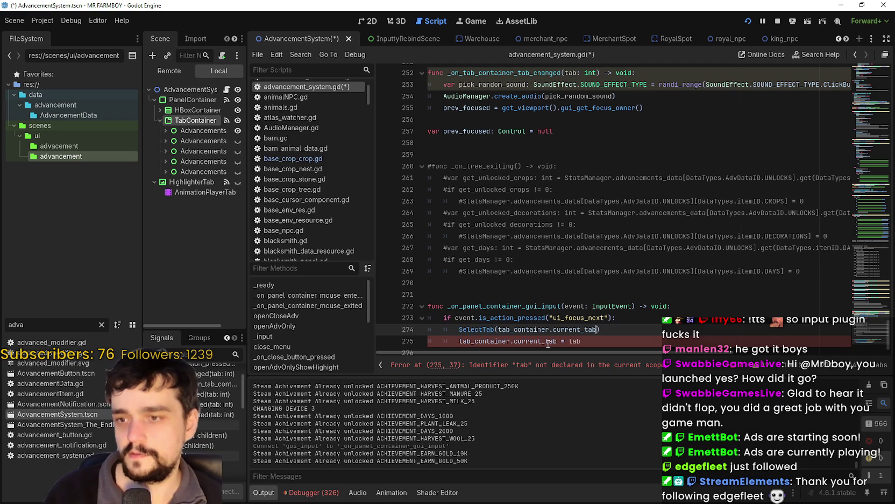
double_click(540, 341)
drag(540, 341, 463, 339)
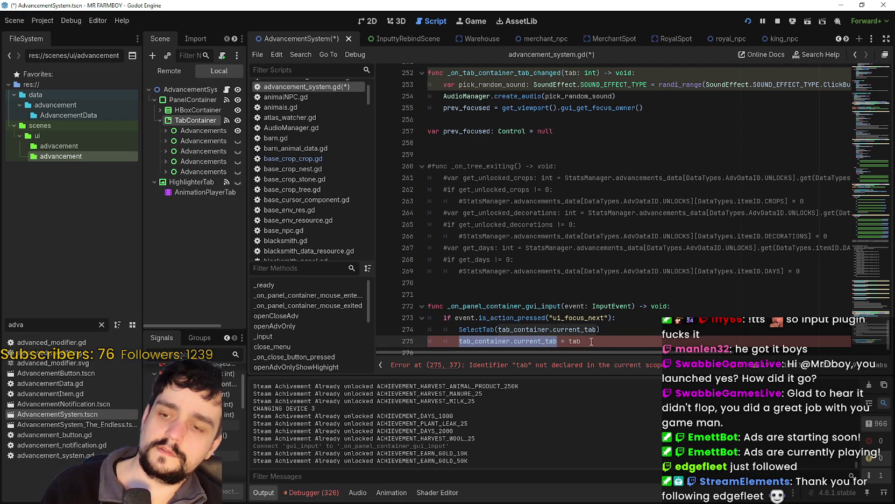
mouse_move(591, 341)
mouse_down()
mouse_move(428, 341)
mouse_move(442, 341)
mouse_up()
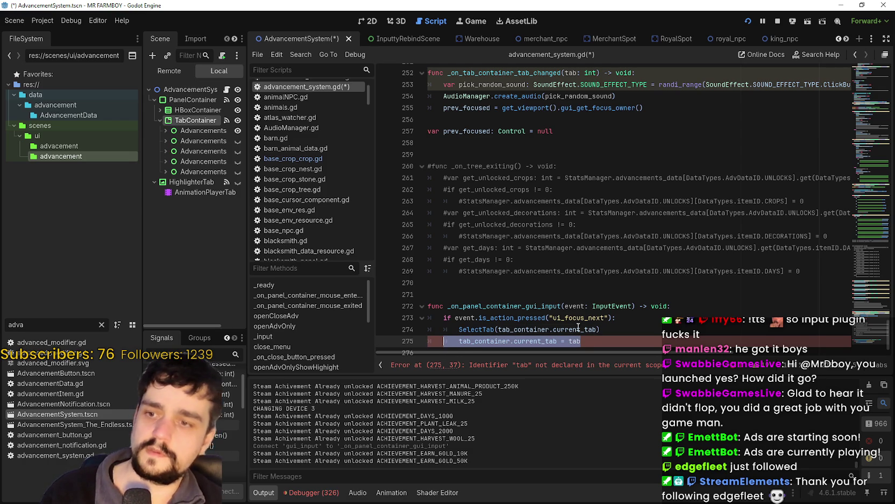
drag(618, 332, 451, 347)
drag(617, 342, 385, 344)
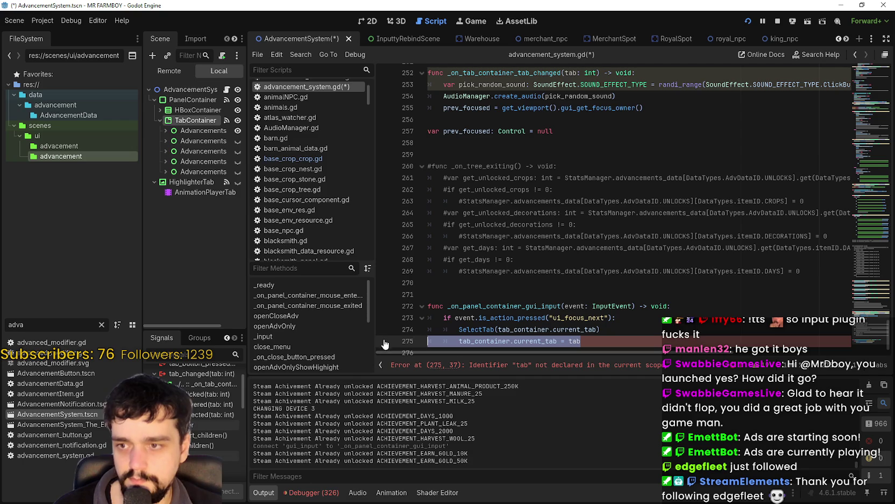
key(BackSpace)
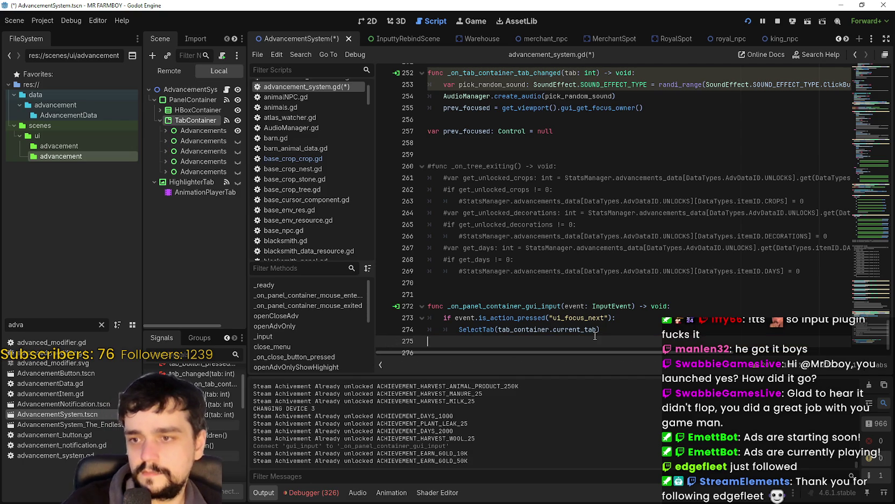
Make the call SelectTab(tab_container.current_tab+1) and duplicate the ui_focus_next block below
scroll(595, 335, down, 1)
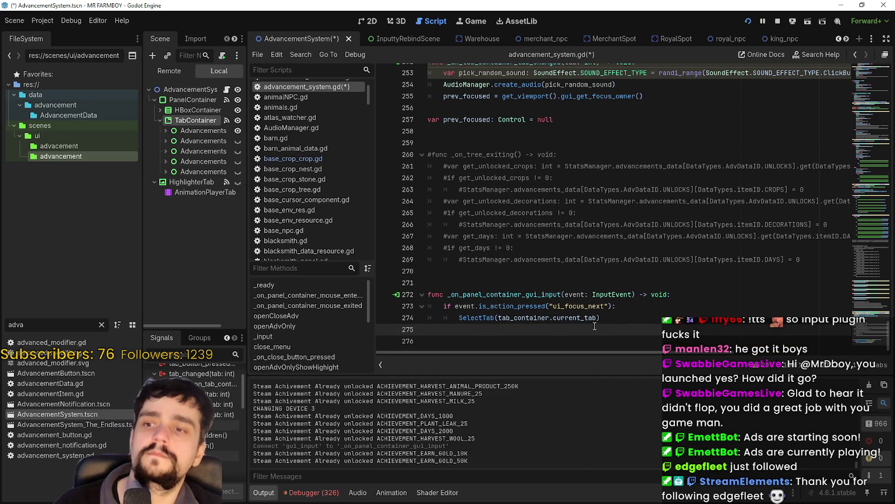
click(598, 321)
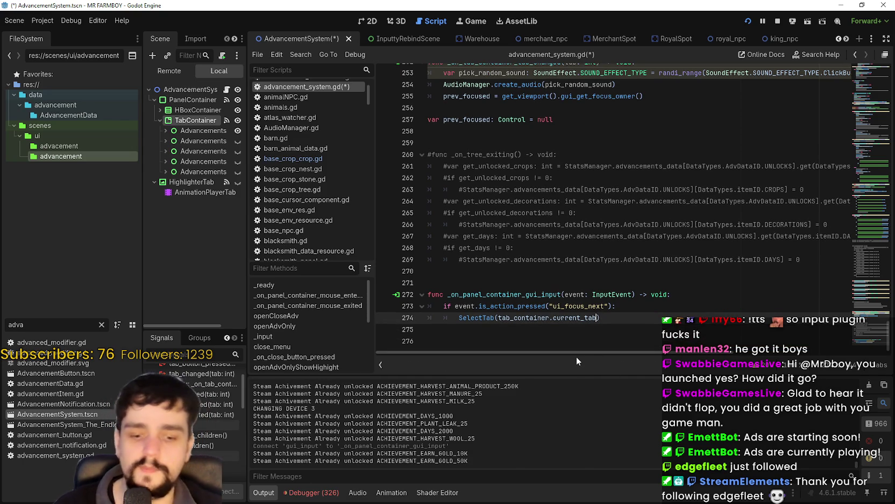
text(+1)
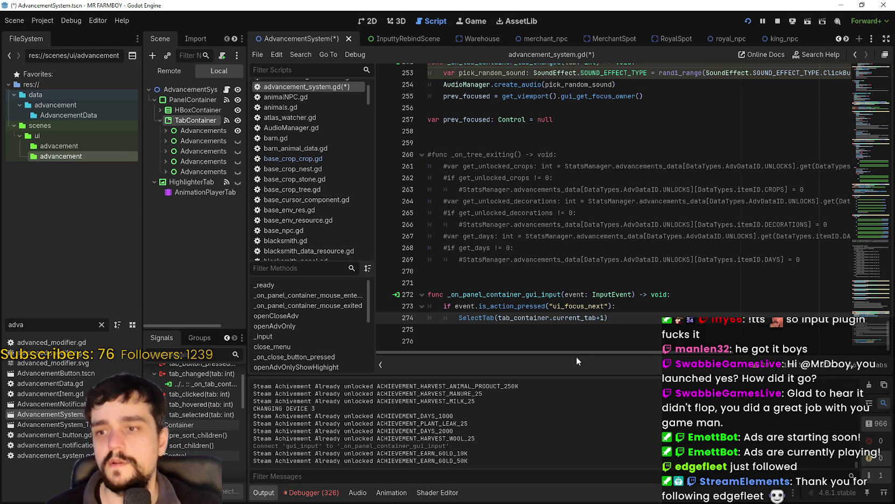
mouse_move(620, 319)
mouse_down()
mouse_move(442, 318)
mouse_move(453, 318)
mouse_up()
click(629, 317)
shift+click(430, 306)
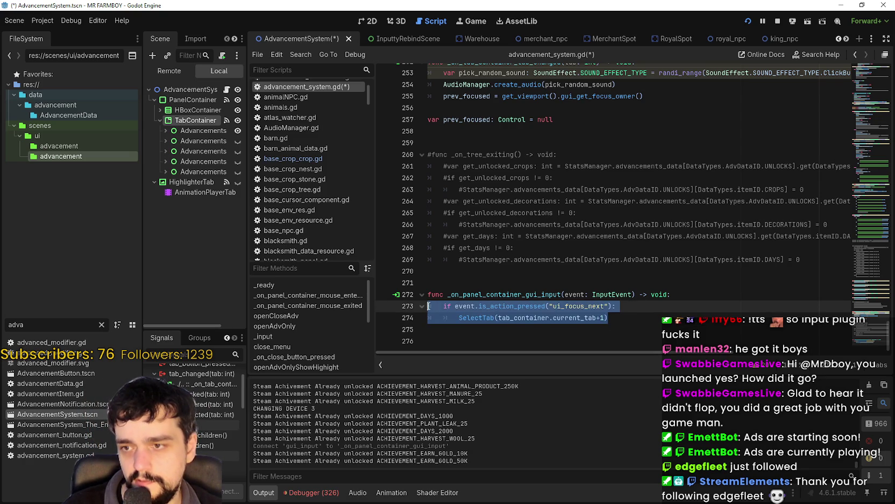
key(ctrl+shift+d)
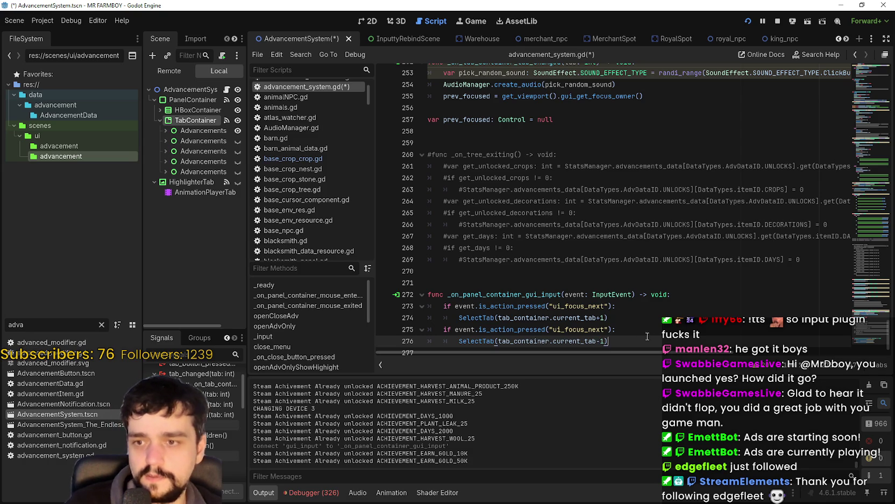
Turn the duplicate into a ui_focus_prev check using current_tab-1, save, and quit the old game
click(615, 329)
text(p)
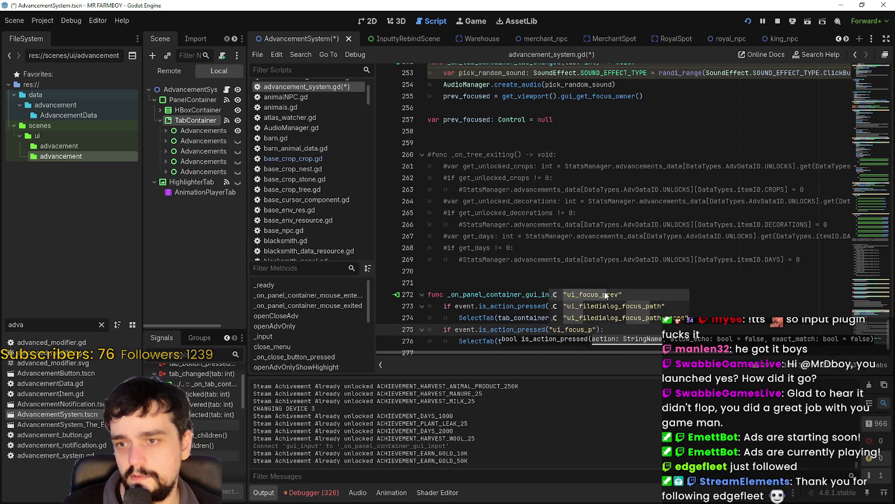
key(Return)
key(ctrl+s)
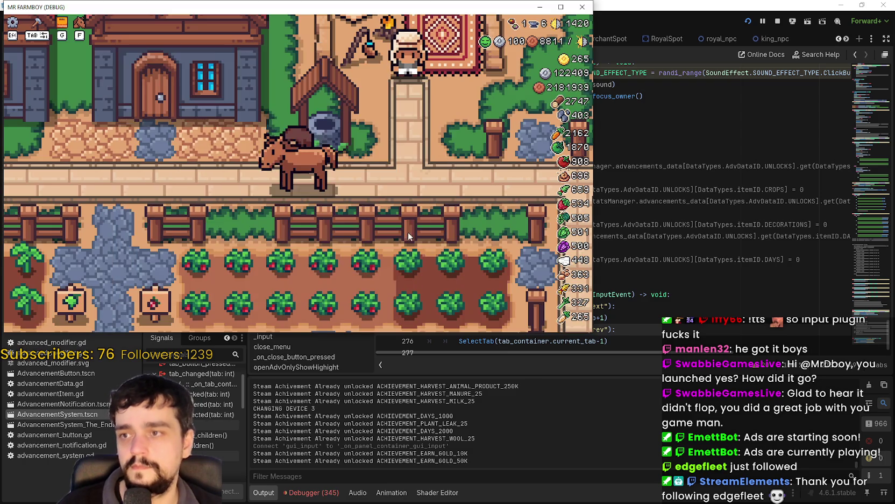
key(Escape)
click(321, 241)
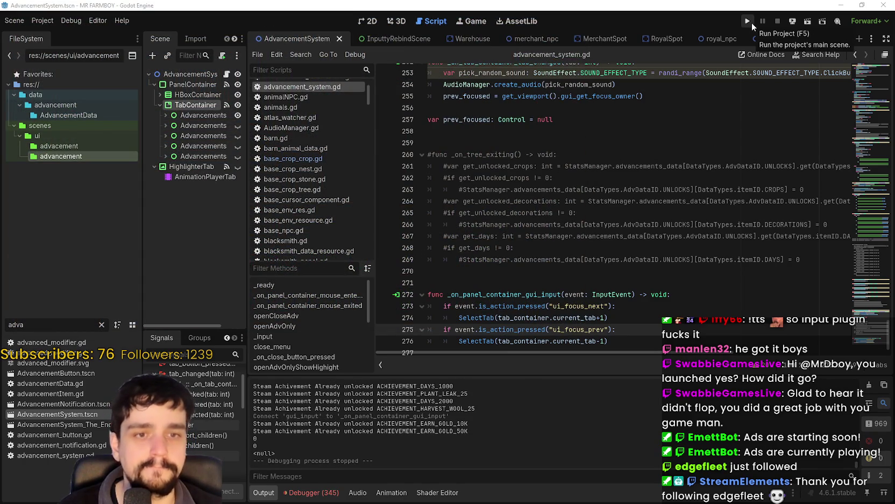
Relaunch MR FARMBOY and load the first save slot
click(751, 23)
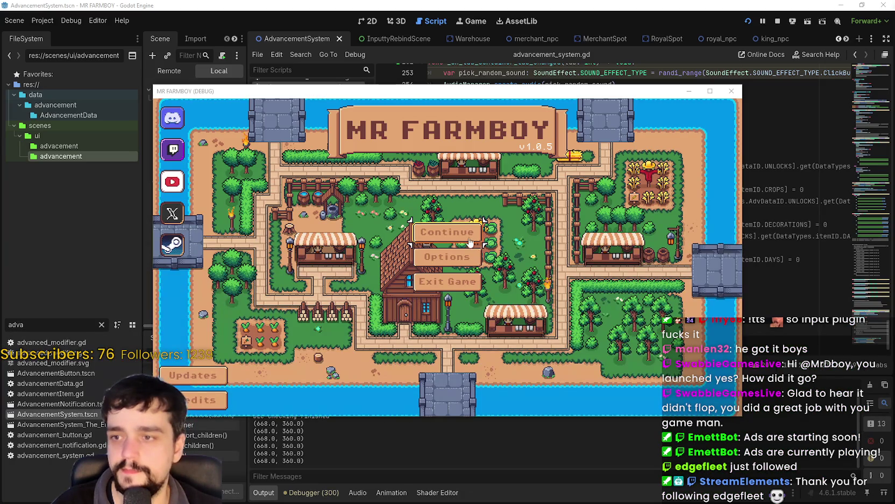
click(477, 245)
click(466, 224)
click(409, 219)
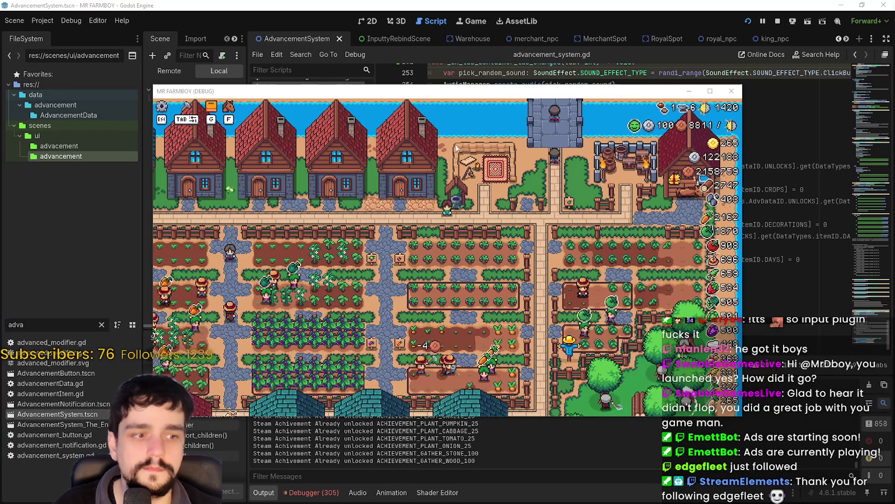
Open the Advancements panel and move between its tabs and Market items with the arrow keys
mouse_move(290, 171)
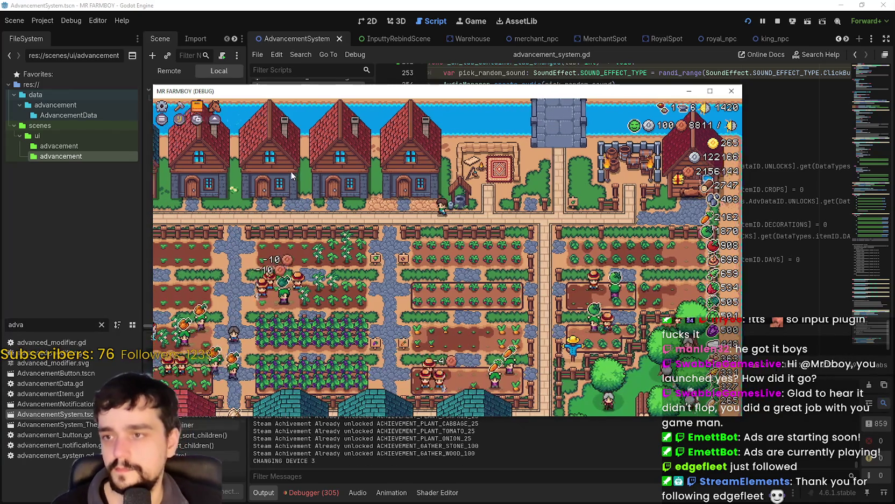
key(a)
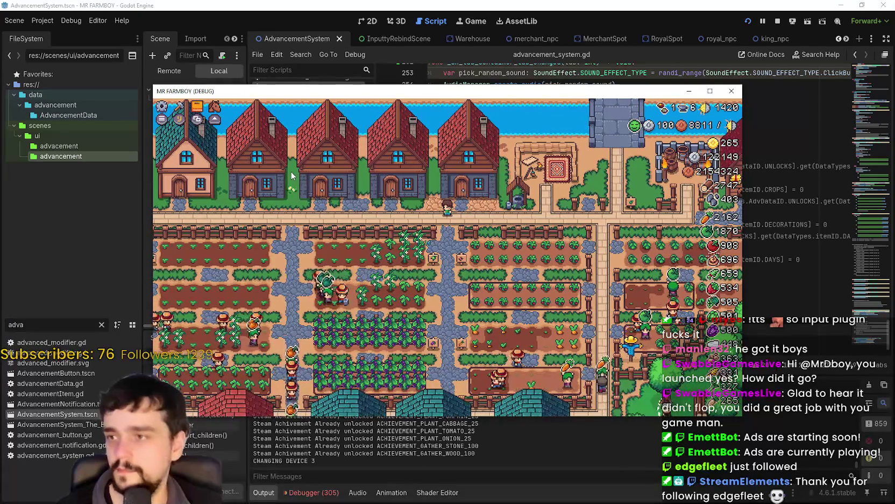
key(Tab)
key(Right)
key(Right)
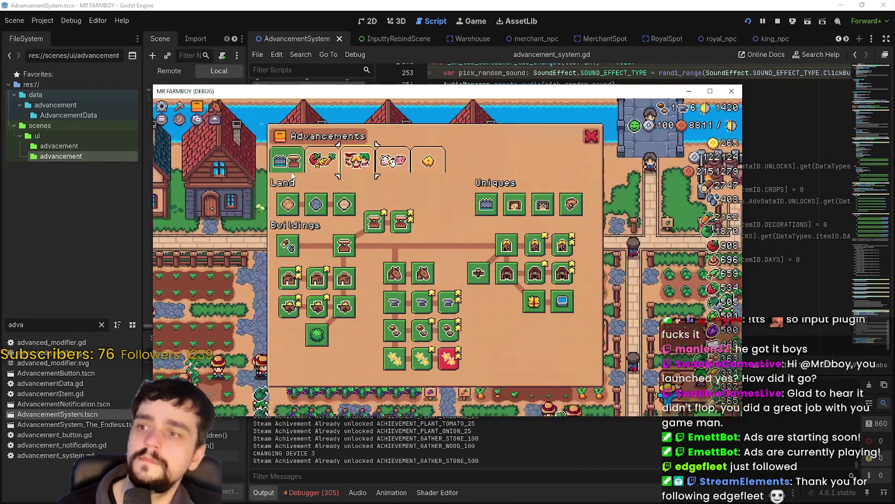
key(Left)
key(Left)
key(Down)
key(Down)
key(Down)
key(Down)
key(Up)
key(Up)
key(Up)
key(Right)
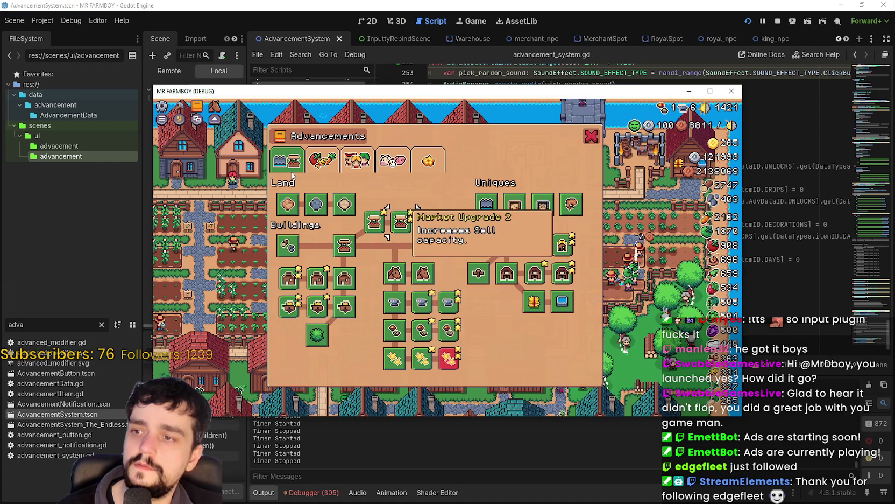
key(Down)
key(Up)
key(Left)
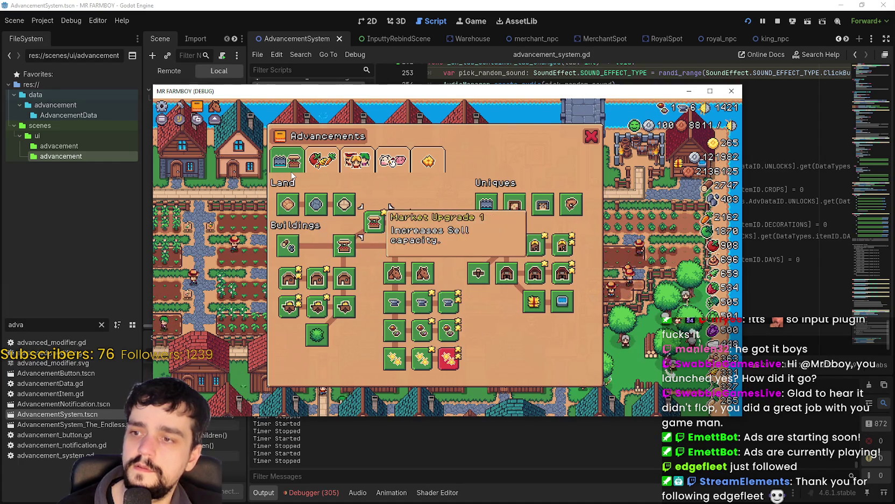
key(Left)
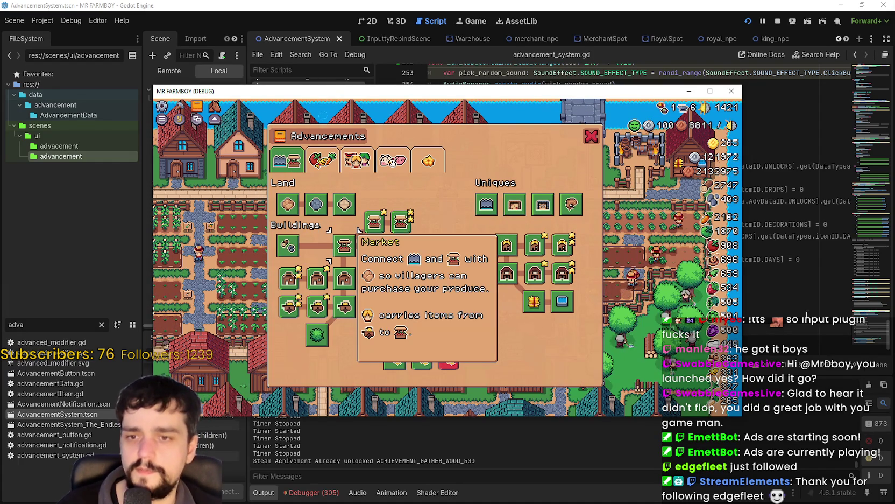
Set a breakpoint on line 276 of the script and return to the running game
click(794, 304)
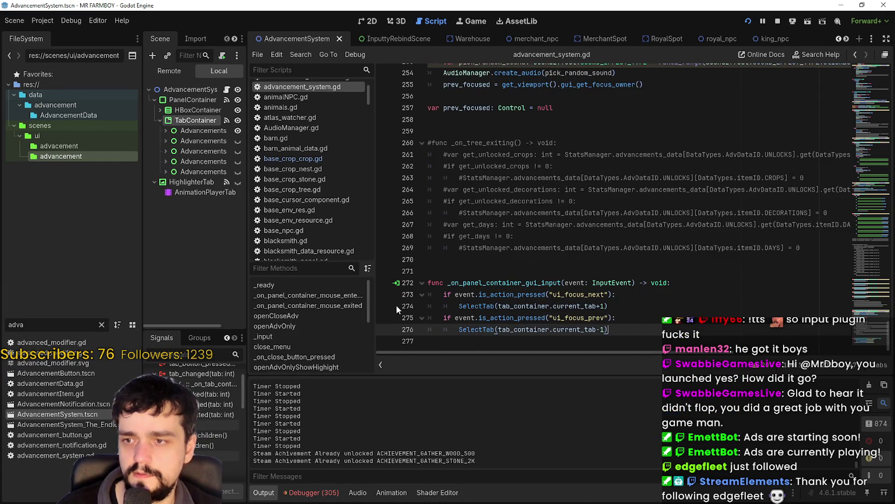
click(385, 333)
key(alt+Tab)
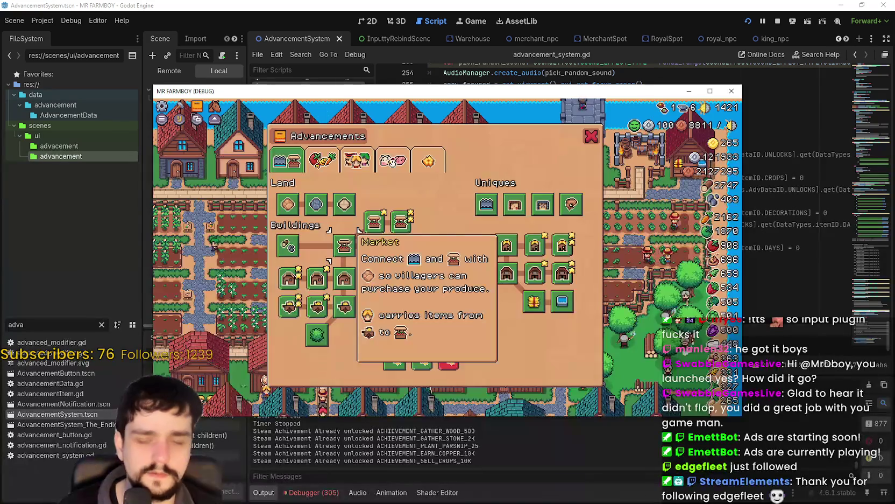
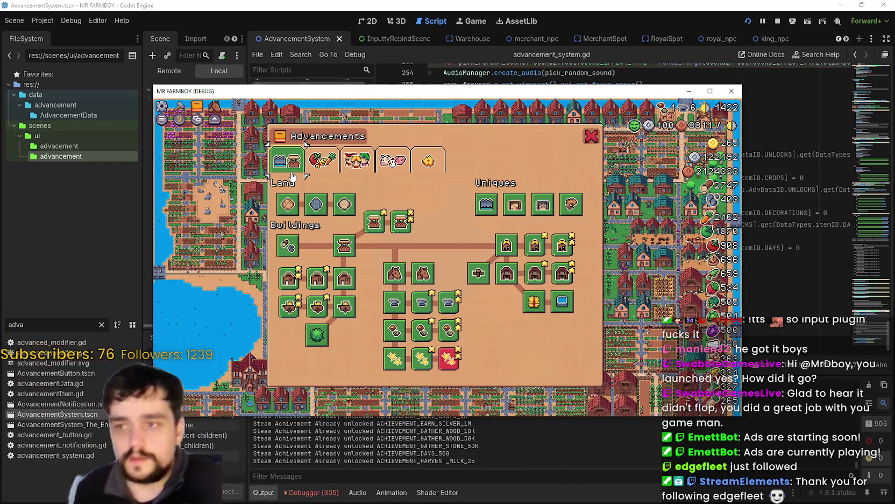
Add a breakpoint on line 273's ui_focus_next check, test tab cycling in the game, and widen the Scene dock
click(765, 241)
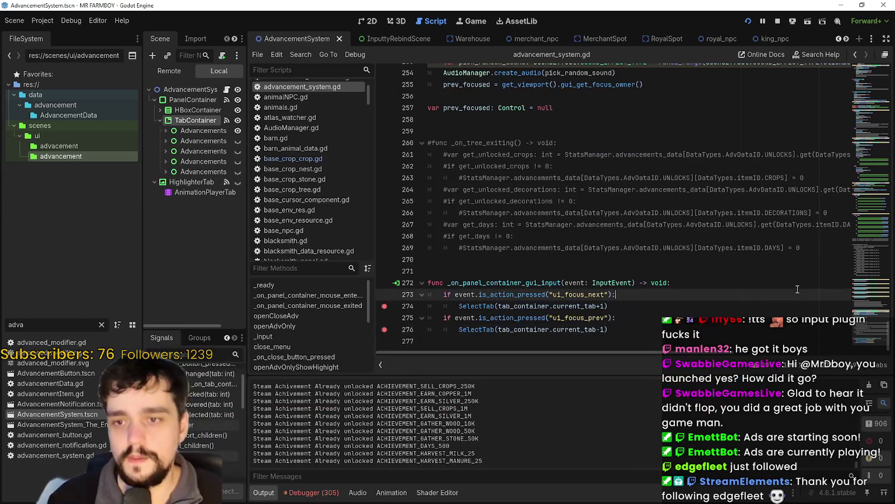
click(384, 294)
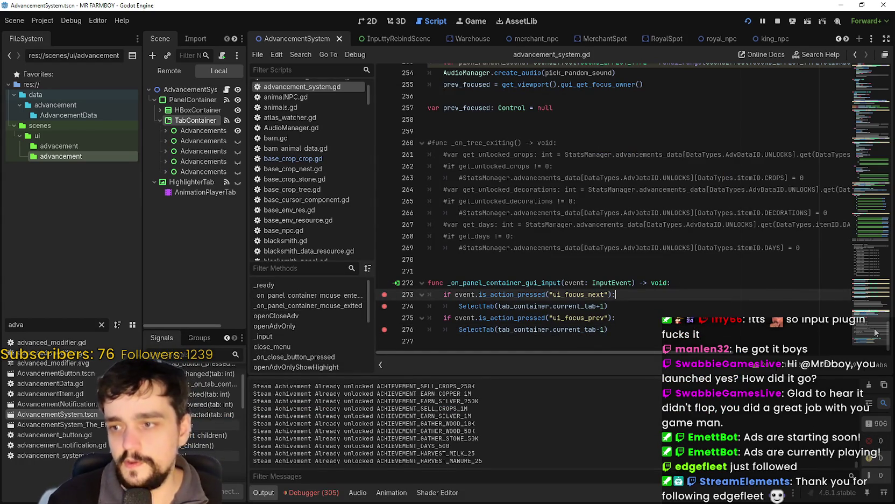
key(alt+Tab)
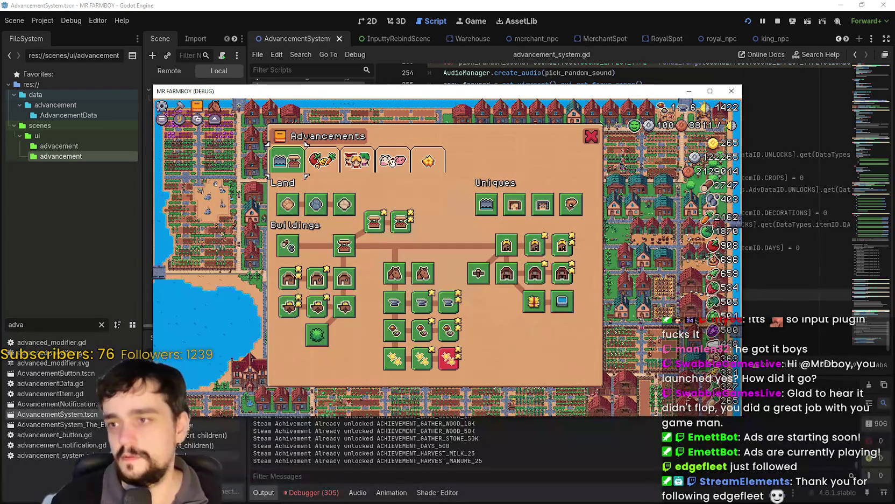
key(Right)
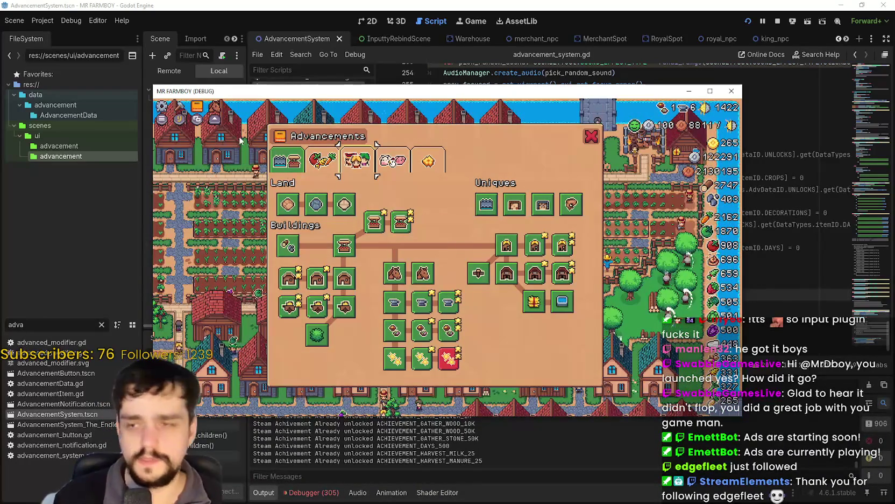
key(alt+Tab)
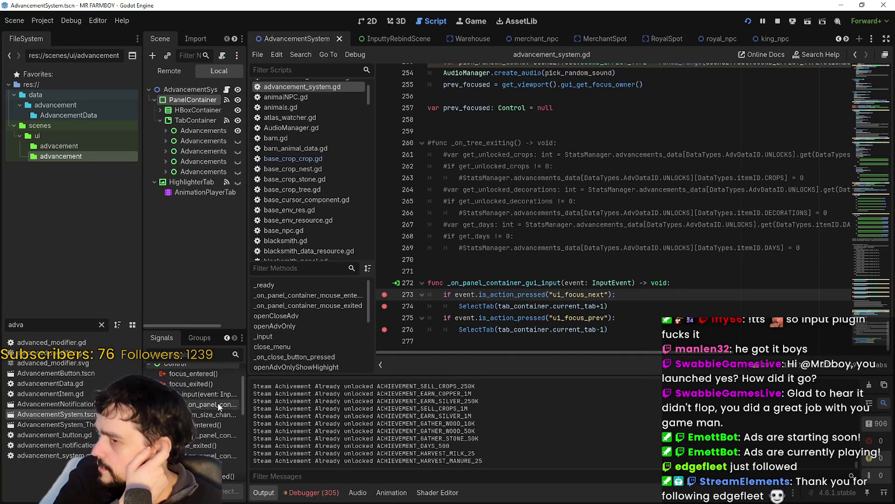
drag(248, 389, 381, 393)
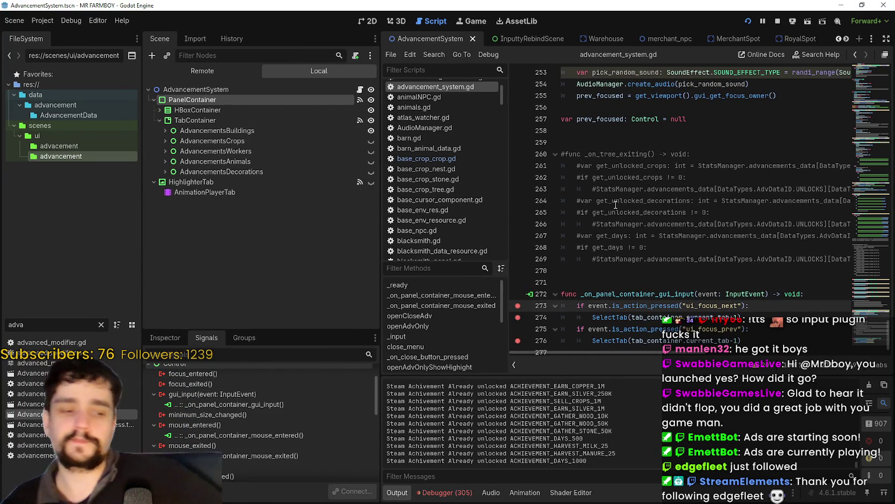
Scroll up to line 58's adv_menu check in _input and send game input to hit that breakpoint
scroll(629, 189, down, 1)
click(772, 329)
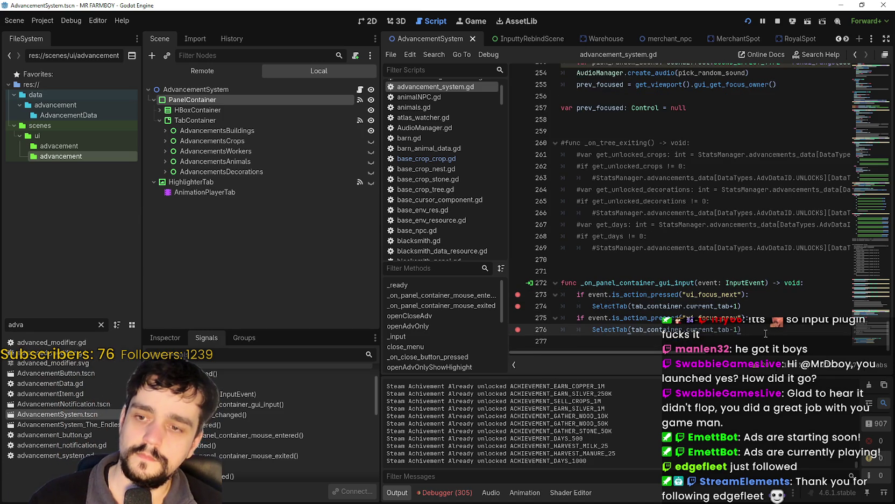
scroll(756, 321, up, 15)
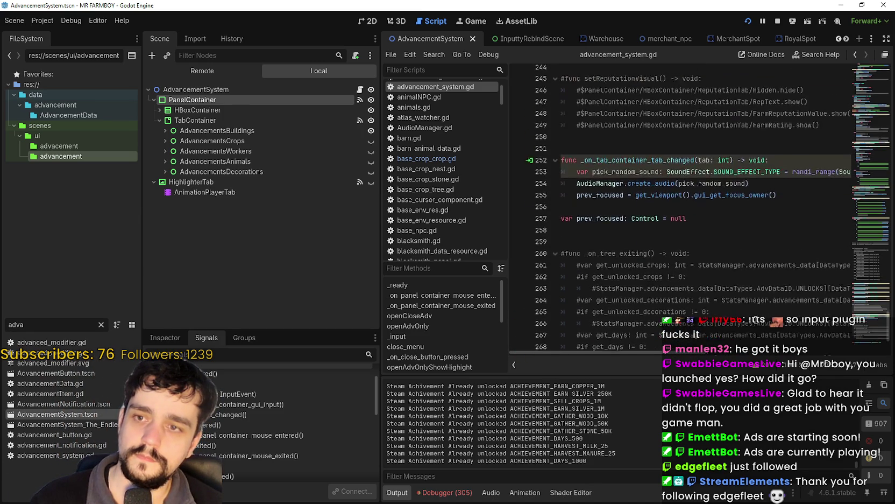
scroll(869, 237, up, 12)
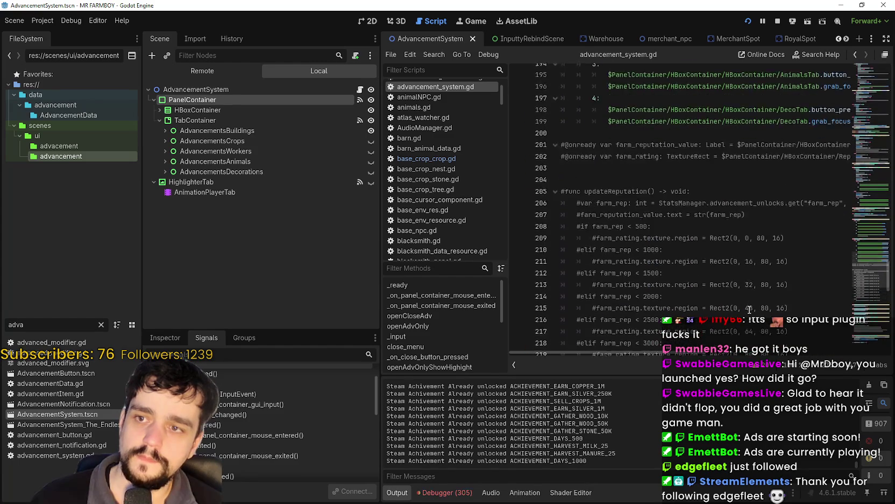
drag(869, 237, 867, 114)
scroll(742, 149, down, 4)
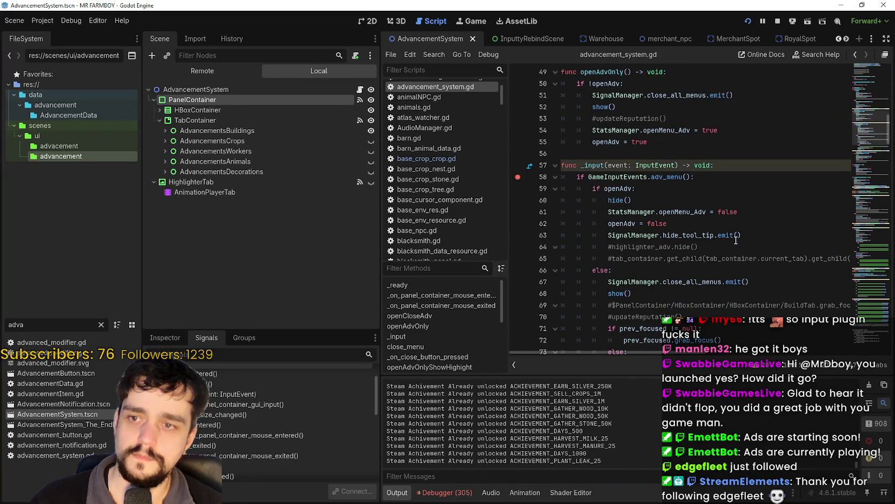
key(alt+Tab)
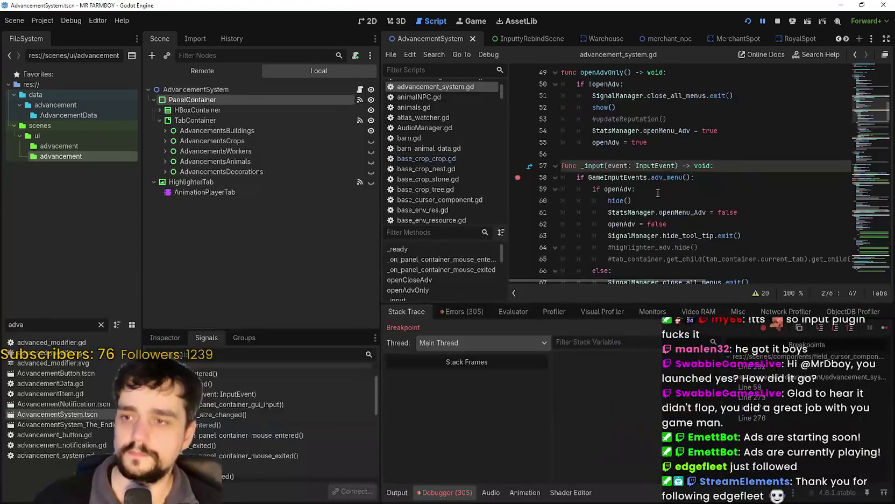
key(alt+Tab)
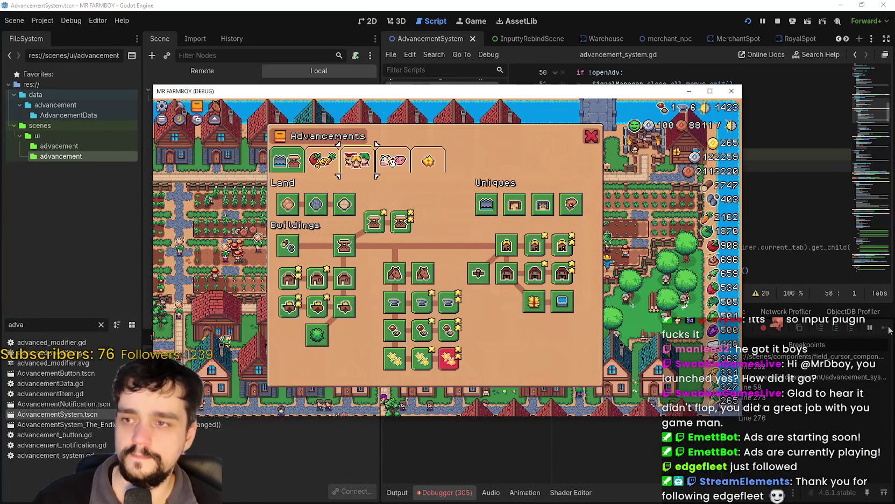
key(alt+Tab)
click(885, 328)
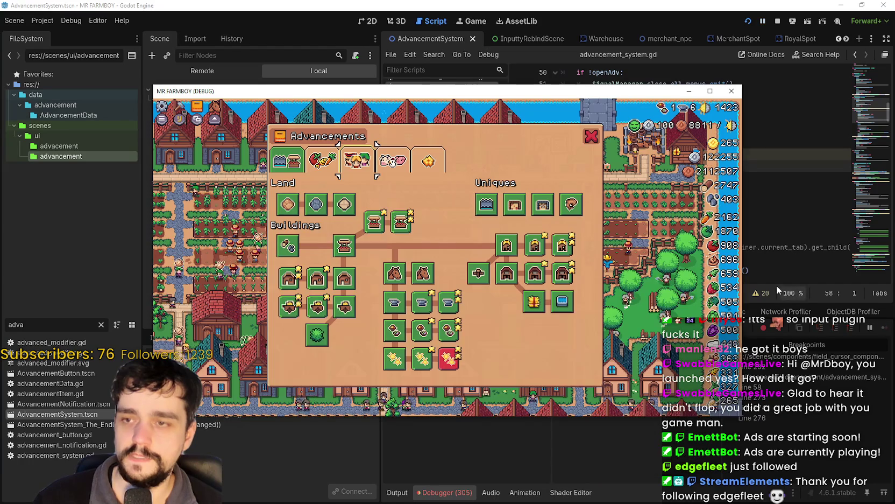
key(alt+Tab)
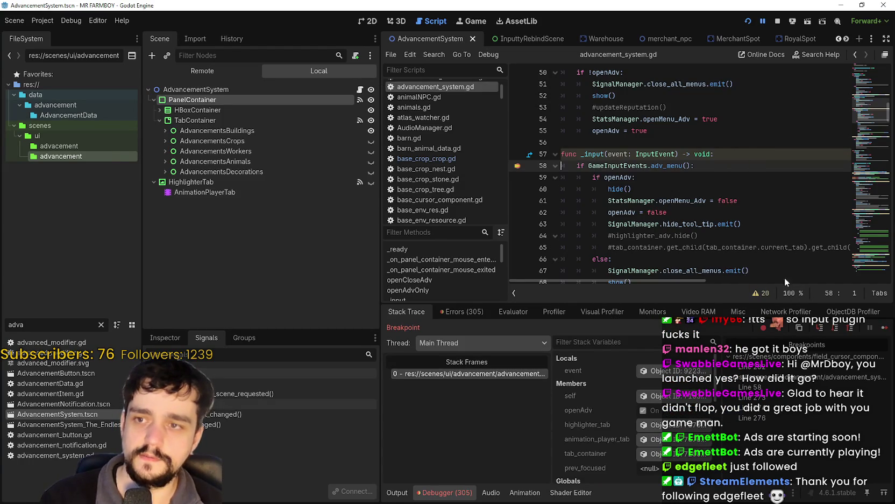
click(885, 327)
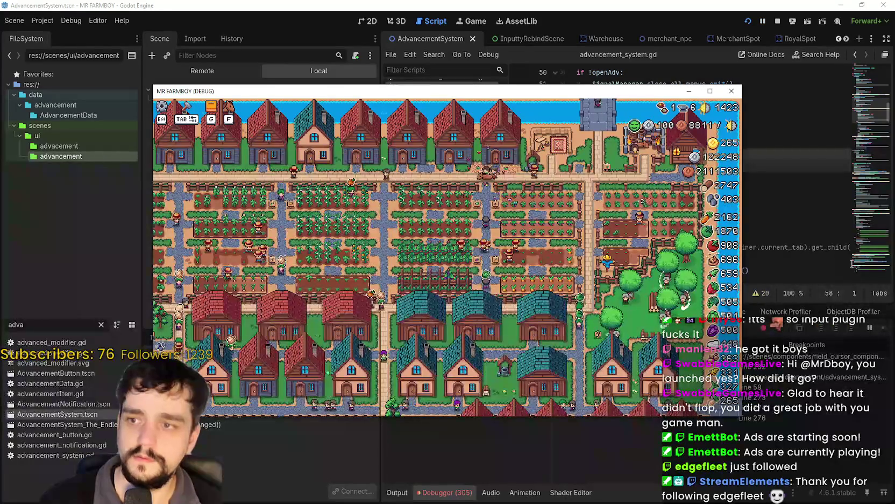
mouse_move(639, 217)
click(639, 189)
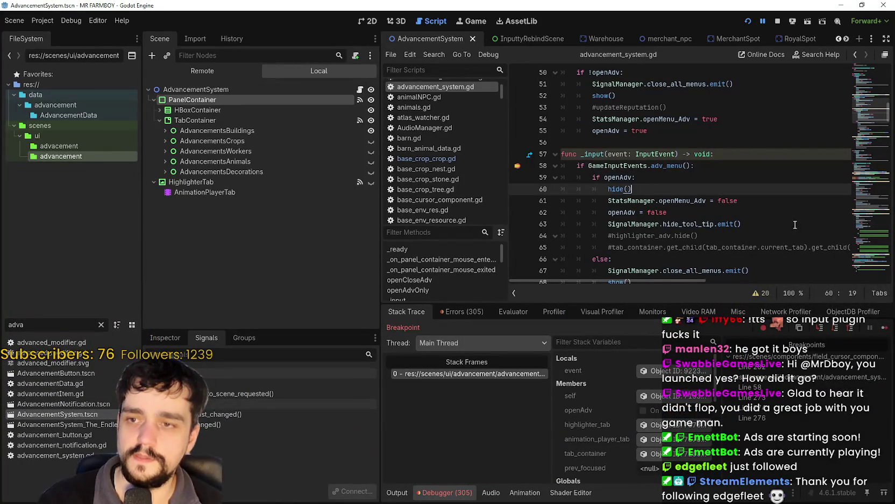
click(886, 328)
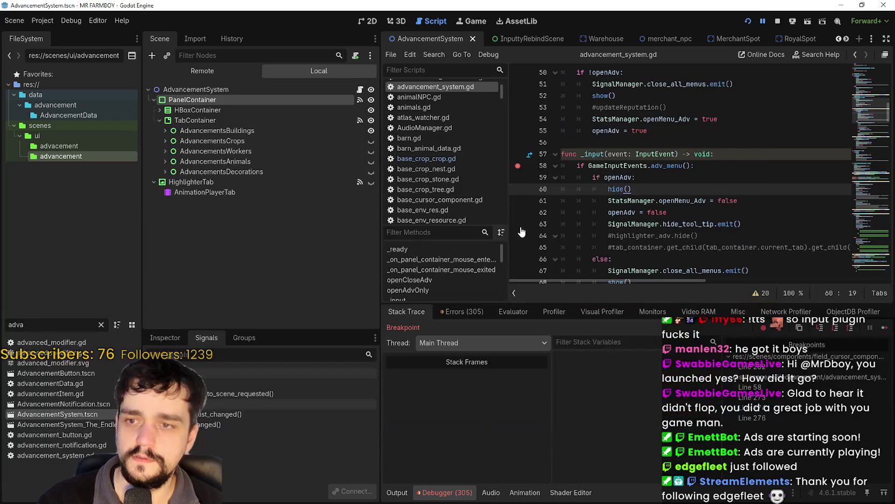
click(678, 181)
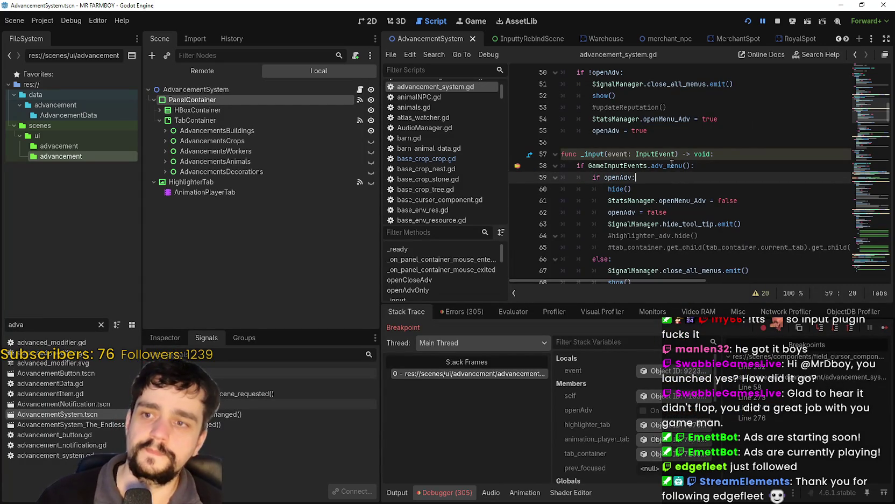
scroll(681, 215, down, 1)
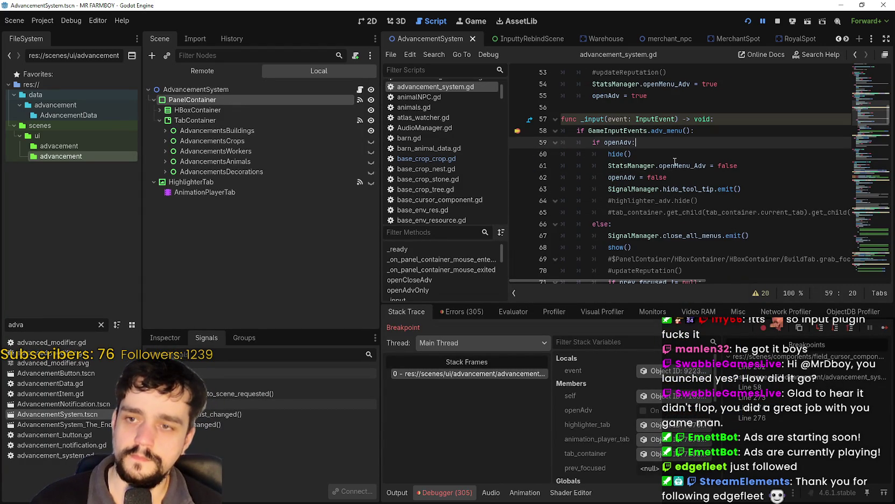
double_click(675, 163)
scroll(653, 213, down, 1)
scroll(651, 216, down, 3)
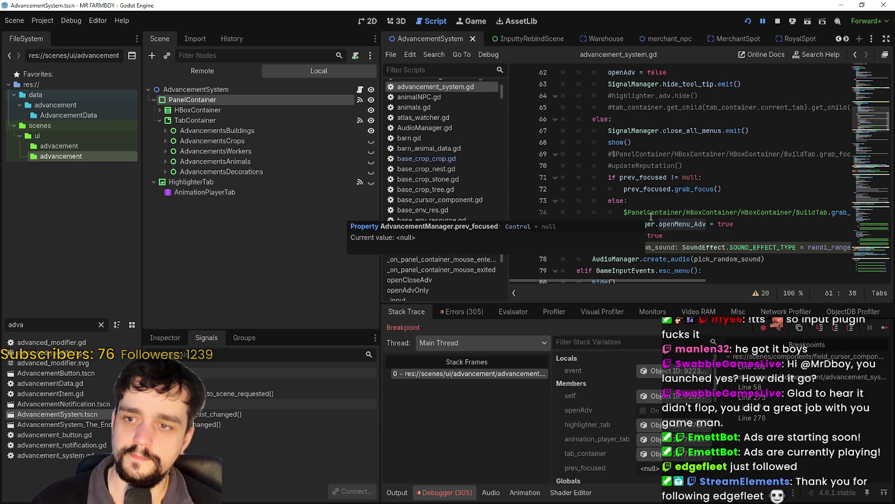
mouse_move(651, 213)
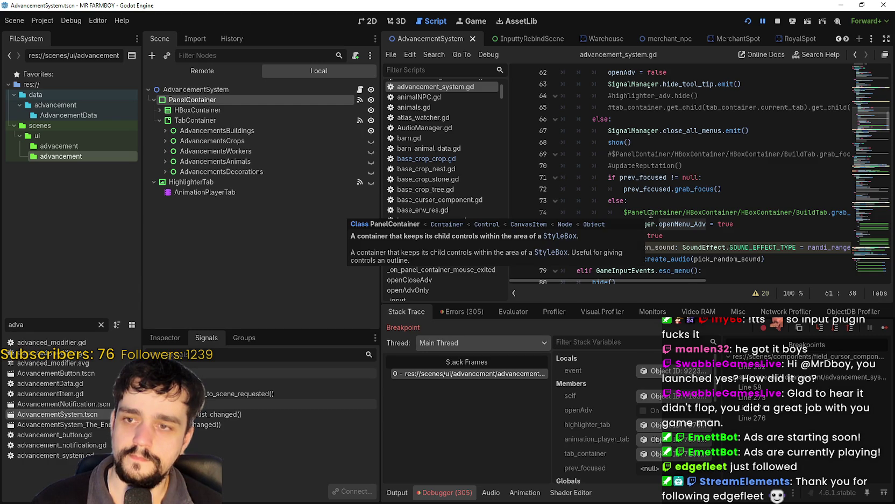
scroll(651, 213, up, 2)
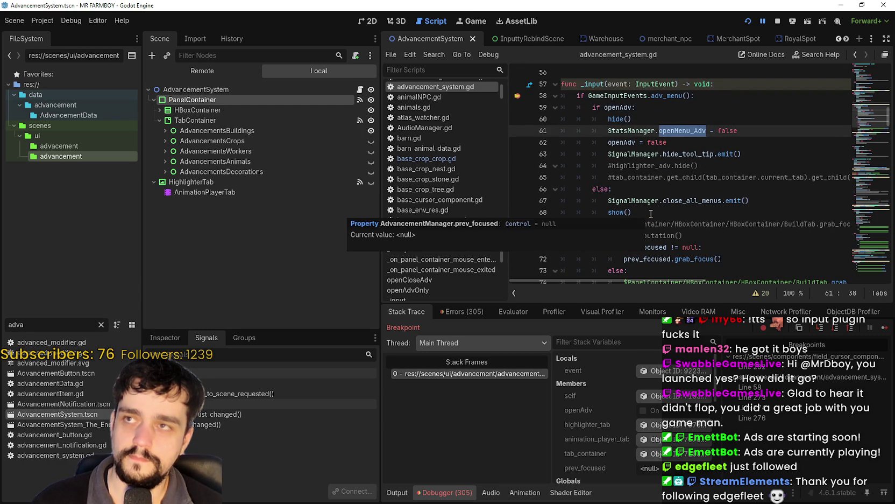
scroll(651, 213, down, 7)
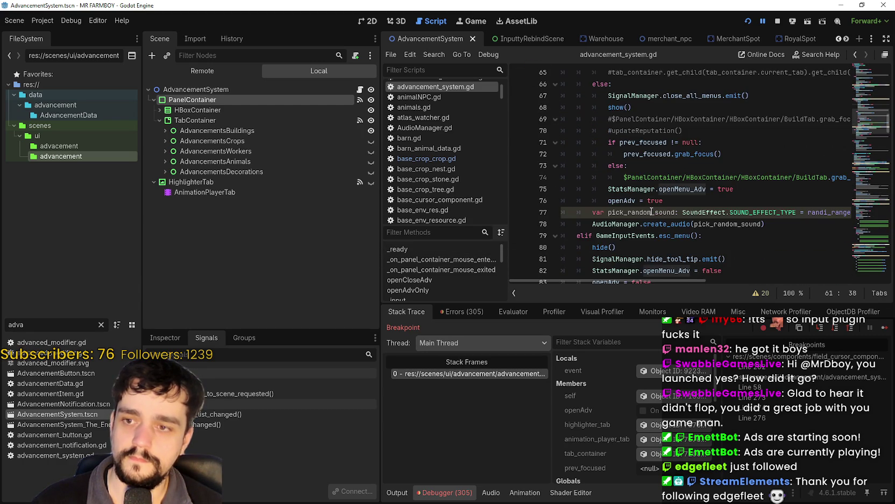
scroll(651, 210, down, 7)
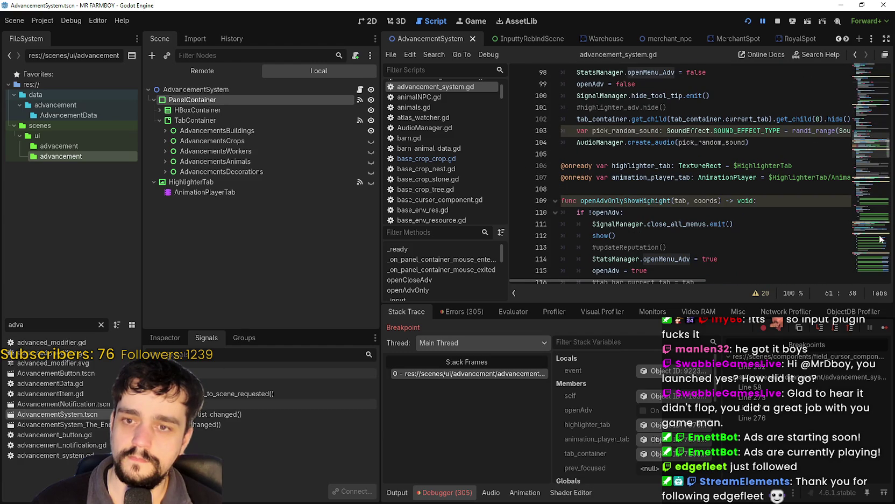
click(859, 197)
drag(858, 194, 852, 268)
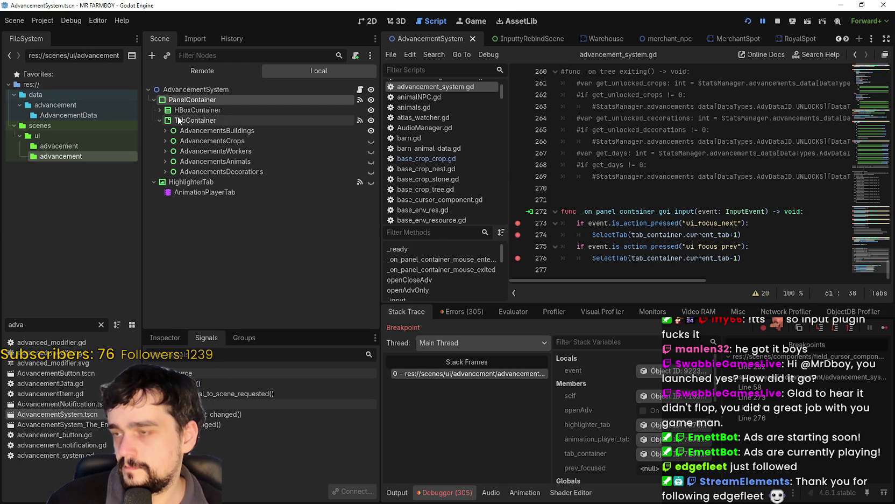
Inspect the HBoxContainer tabs and tab_container, then continue past the line 273 breakpoints
click(159, 110)
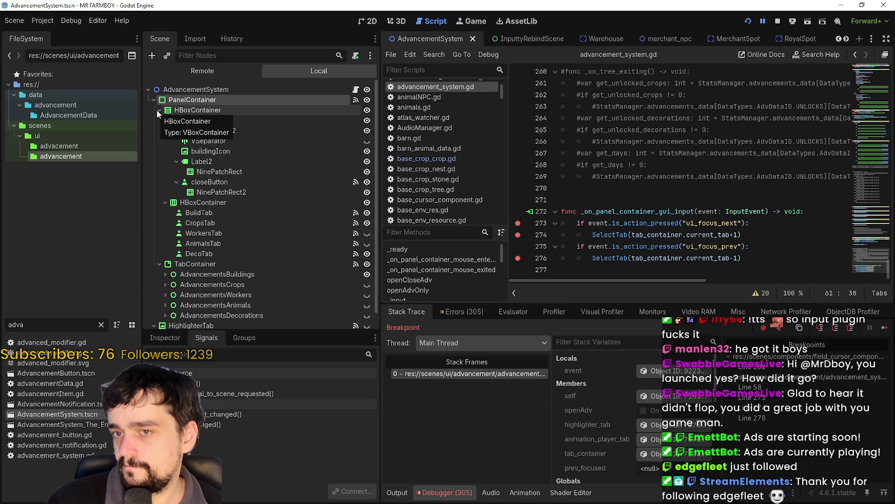
click(158, 110)
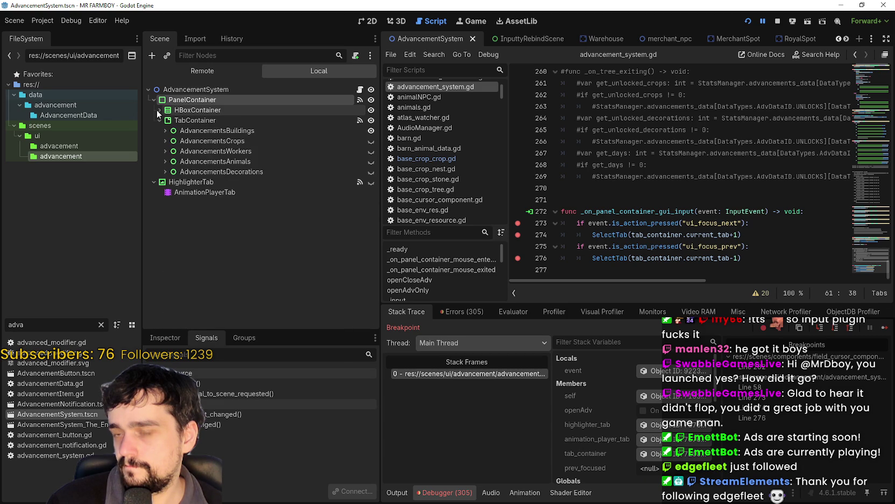
click(669, 234)
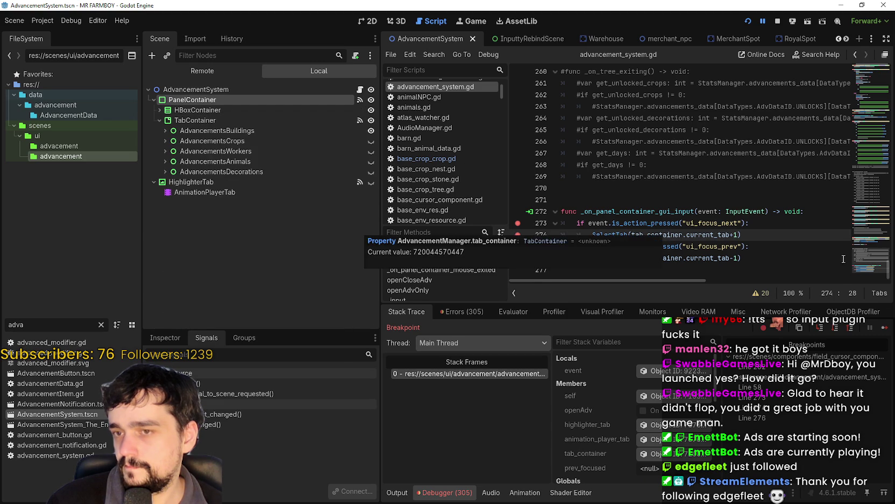
key(F12)
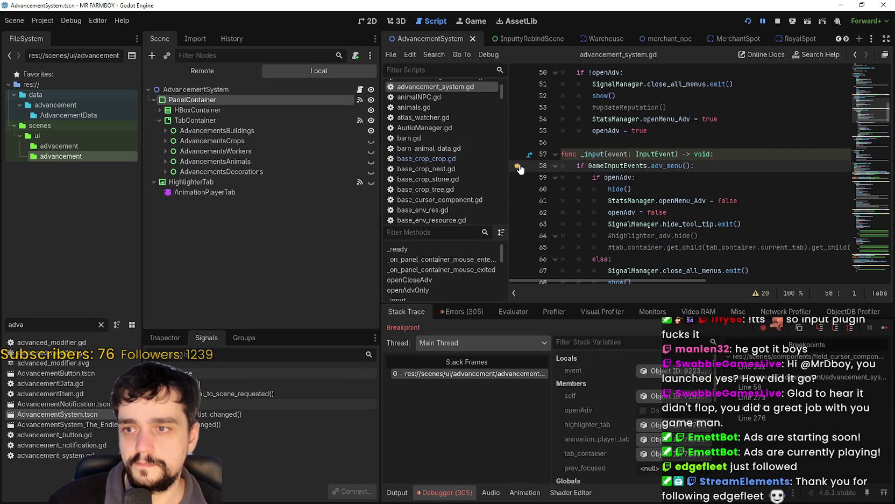
key(F12)
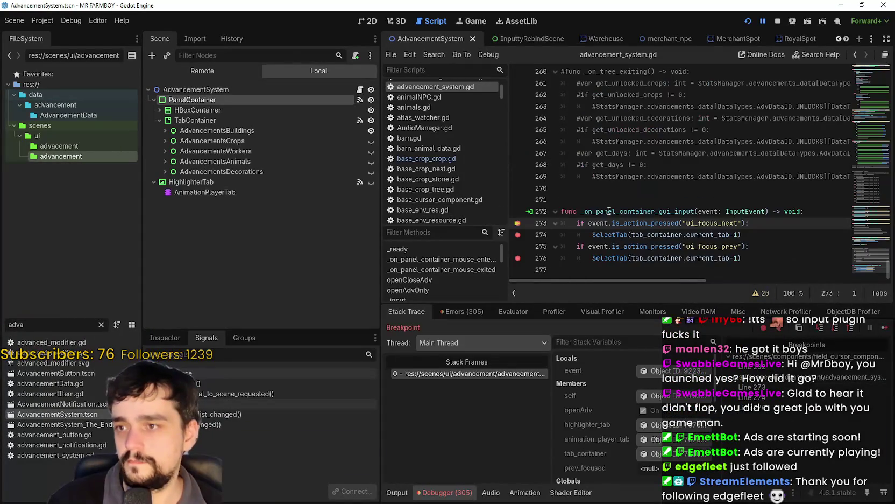
click(886, 334)
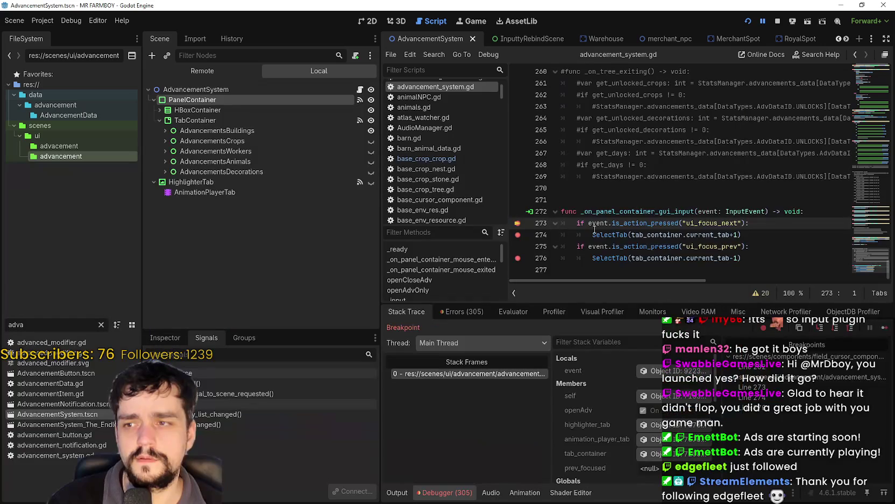
click(884, 329)
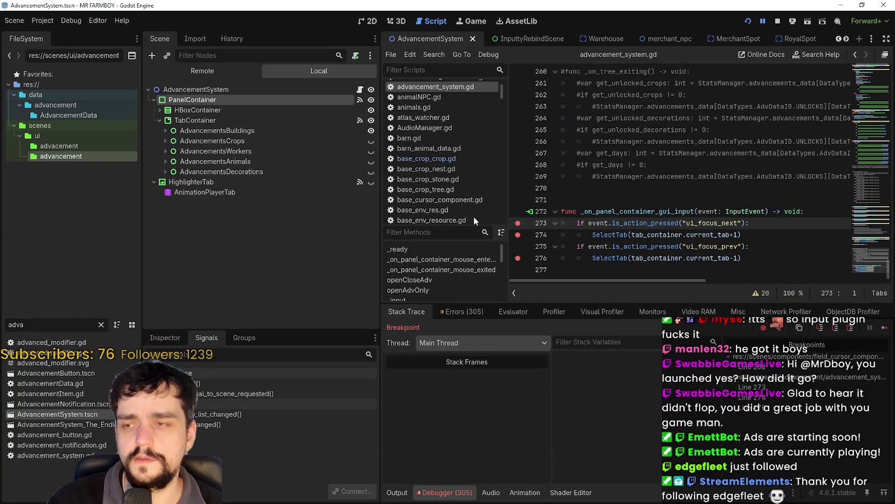
click(883, 328)
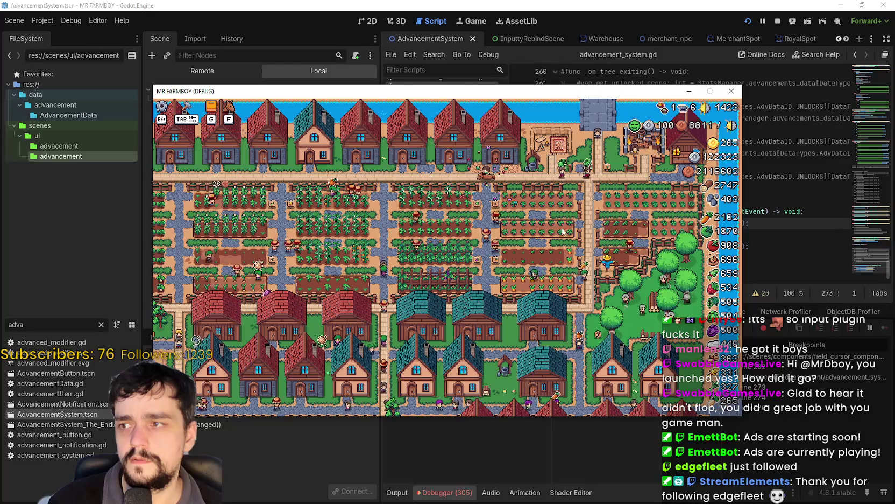
Trigger the panel input handler, switch Advancements to the crops tab and send a next-tab input
click(208, 109)
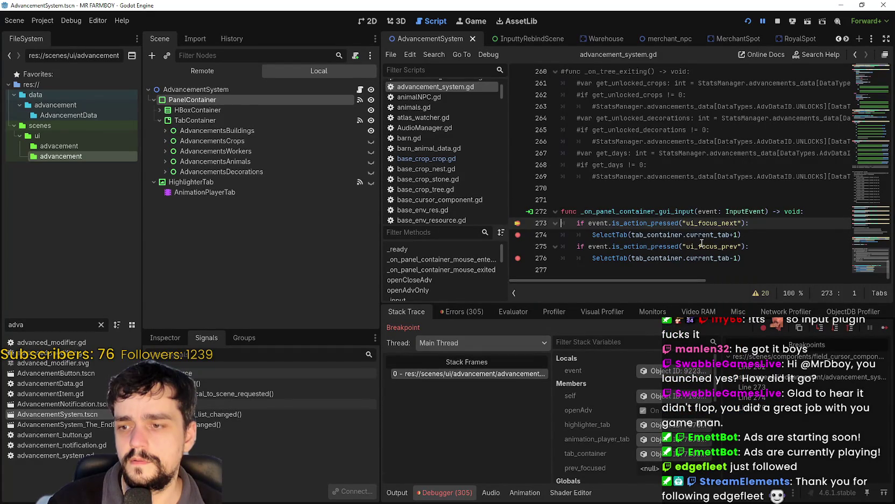
click(880, 327)
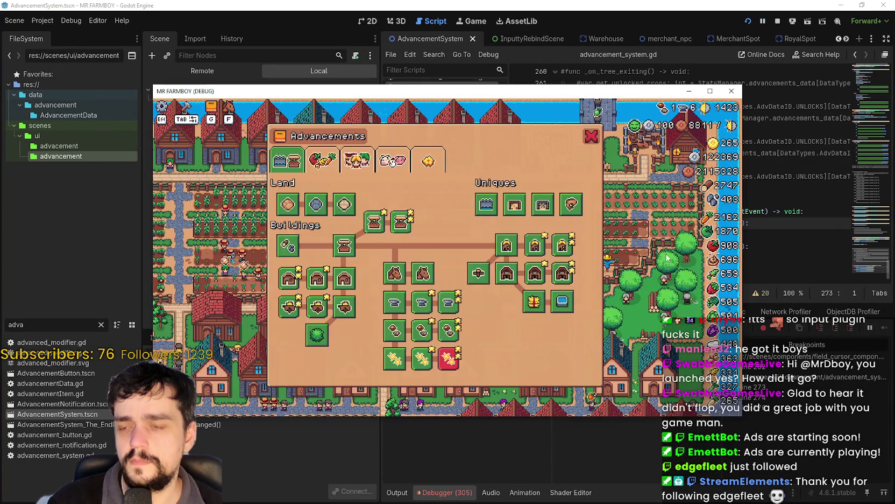
click(881, 328)
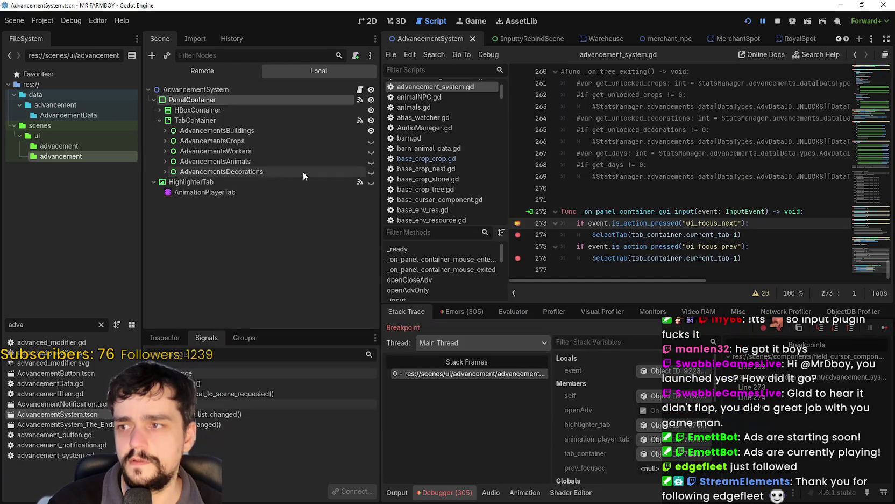
click(883, 329)
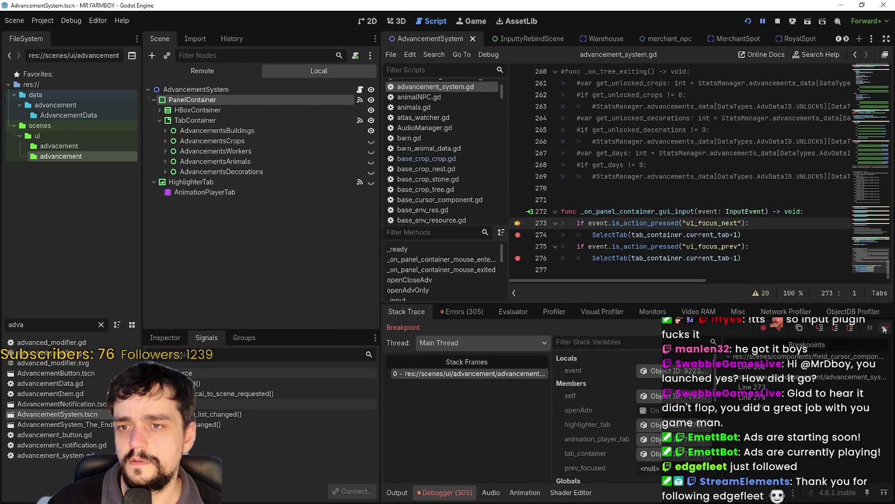
mouse_move(490, 211)
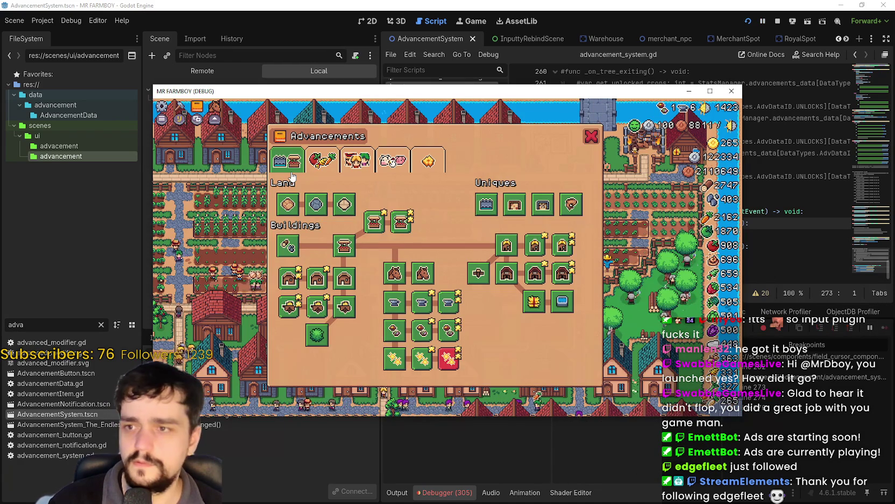
click(321, 161)
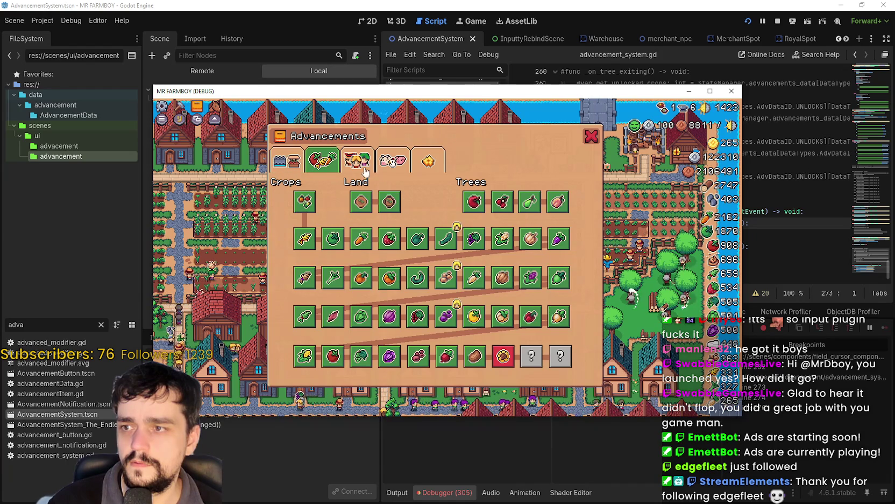
key(Tab)
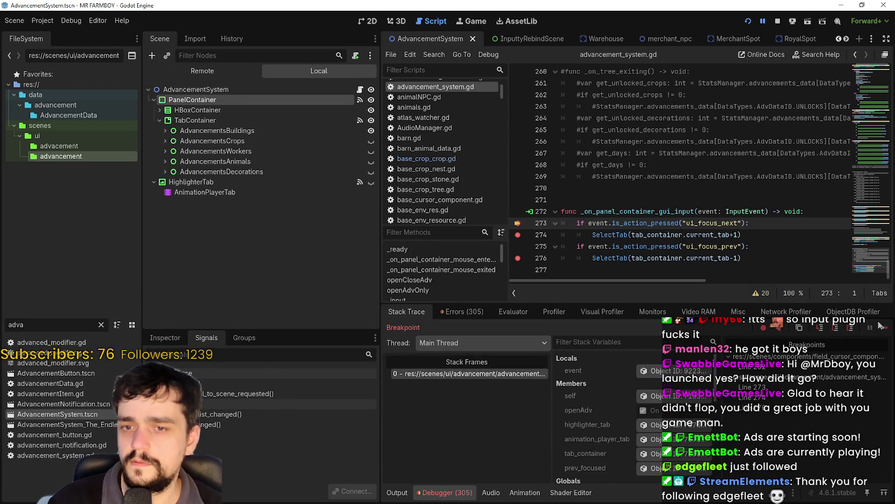
click(883, 328)
Pause and resume the game, toggle menus with Escape, and hit the breakpoint again with Tab
click(585, 139)
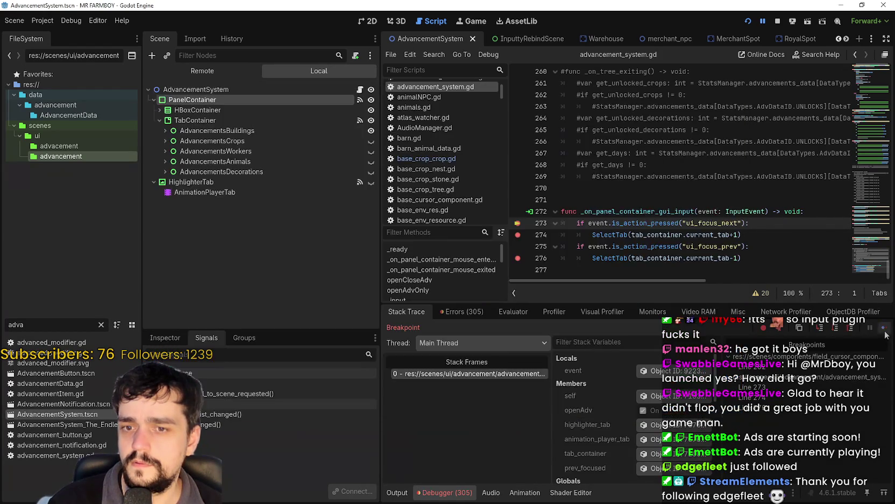
click(885, 328)
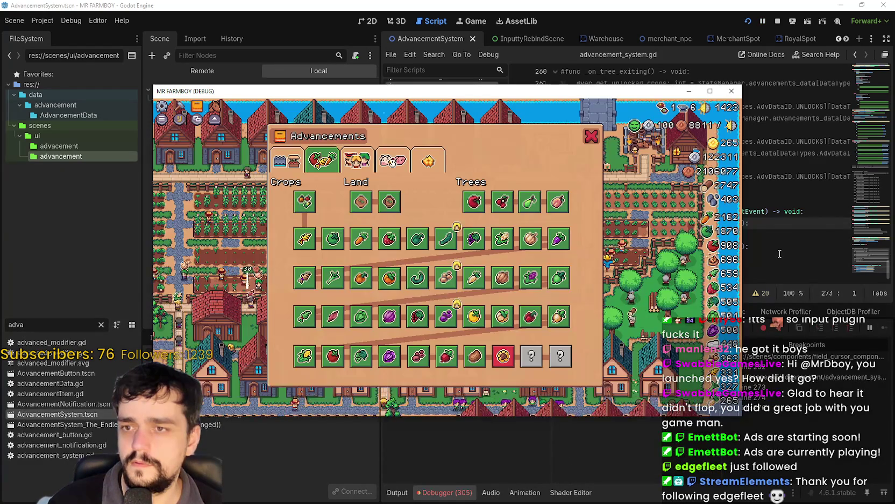
key(Escape)
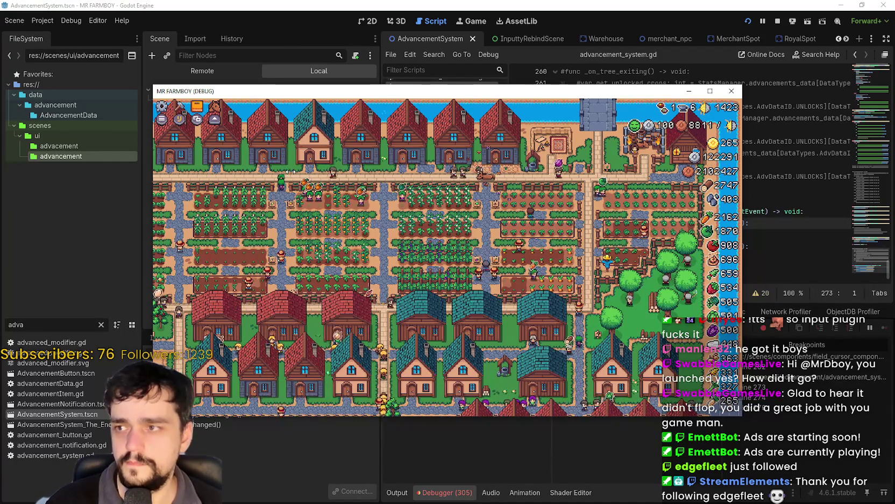
key(Escape)
key(Escape)
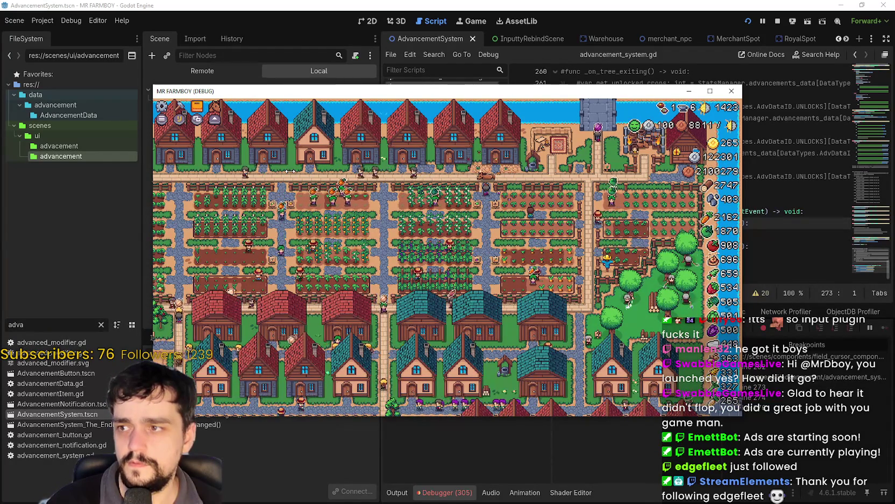
key(Escape)
key(Escape)
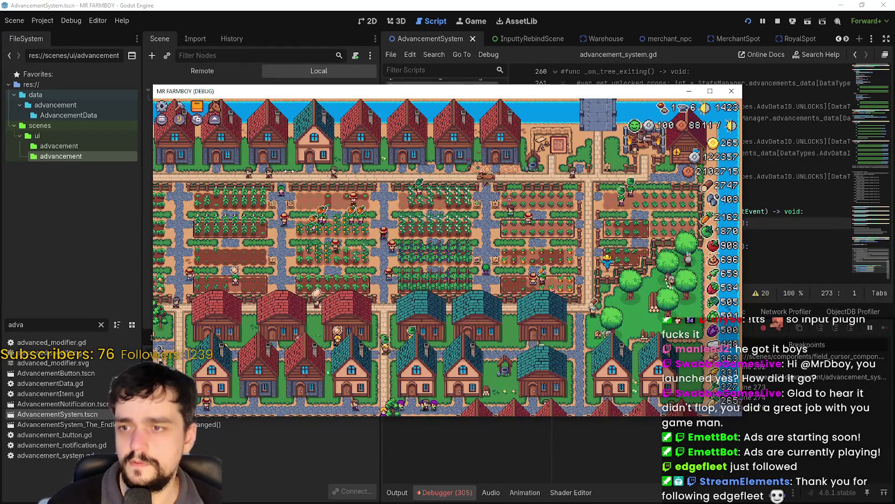
key(Escape)
key(Escape)
key(Tab)
key(Tab)
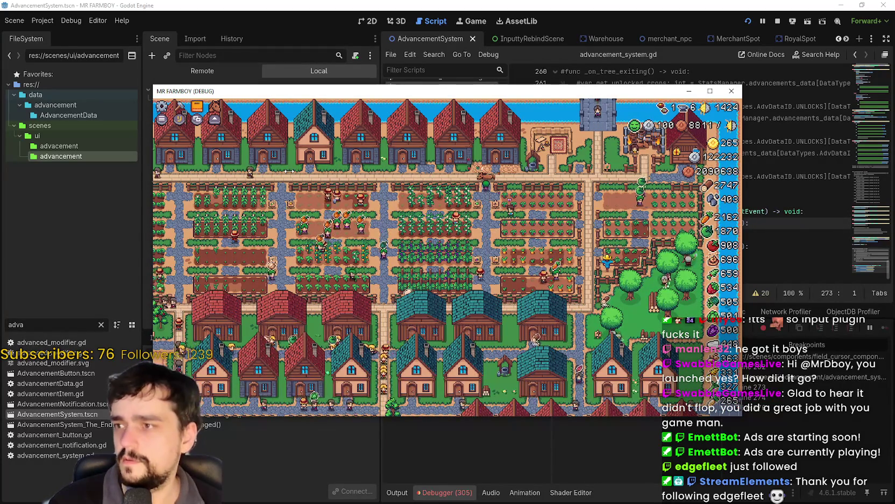
key(Tab)
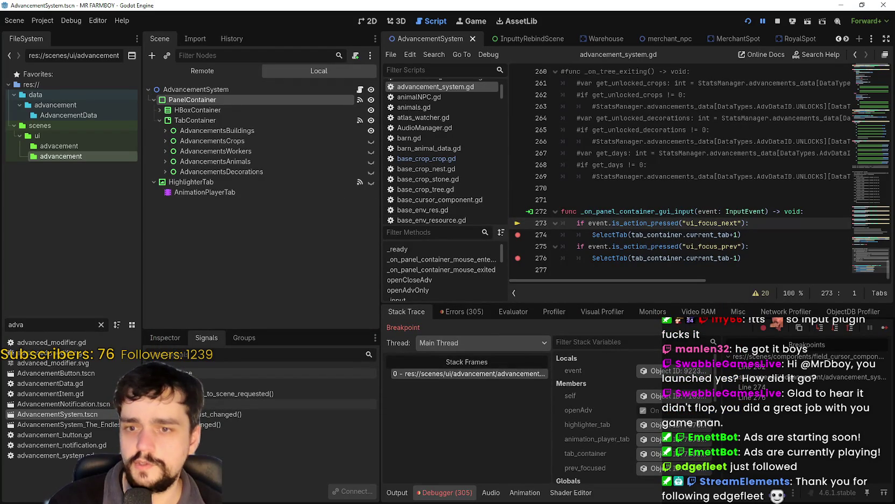
click(878, 328)
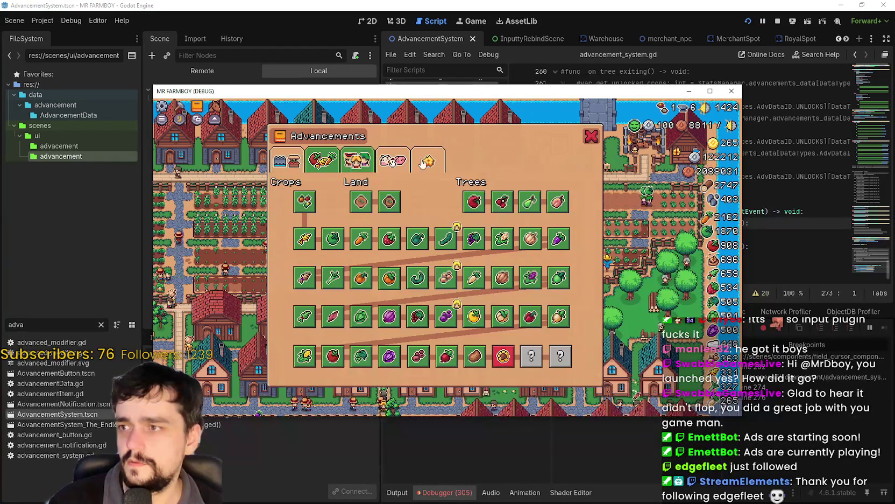
click(590, 140)
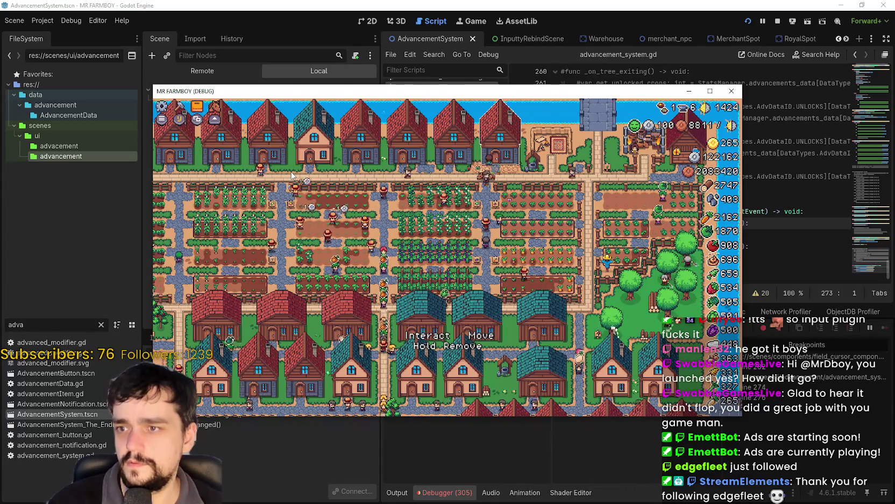
Open and dismiss the Crafting panel, then reopen the Advancements window with G
key(c)
key(Escape)
key(Escape)
scroll(291, 174, up, 2)
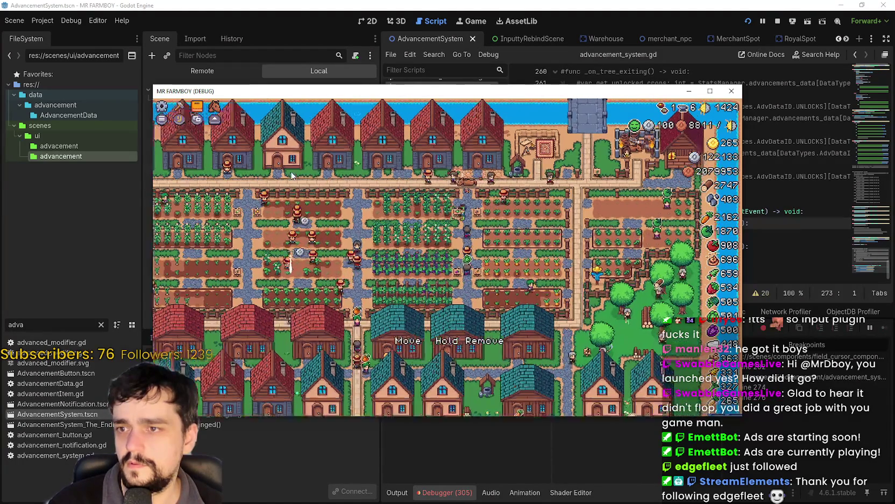
scroll(291, 174, up, 1)
scroll(291, 175, up, 1)
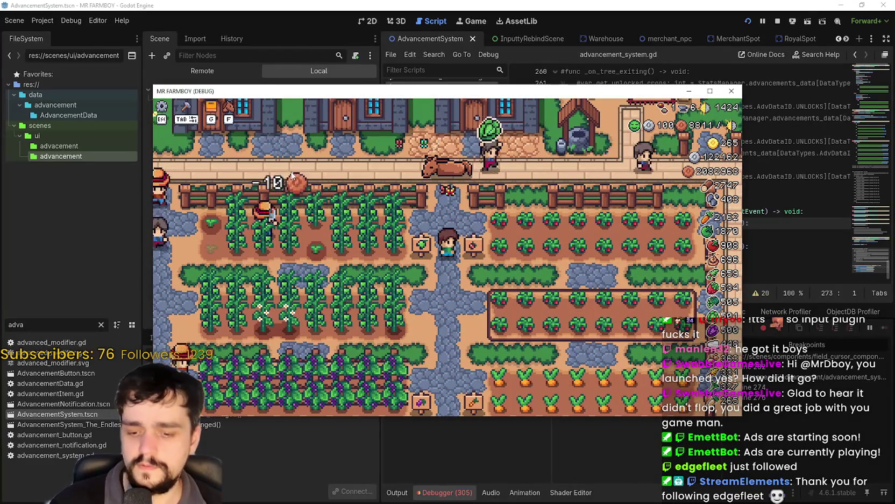
key(g)
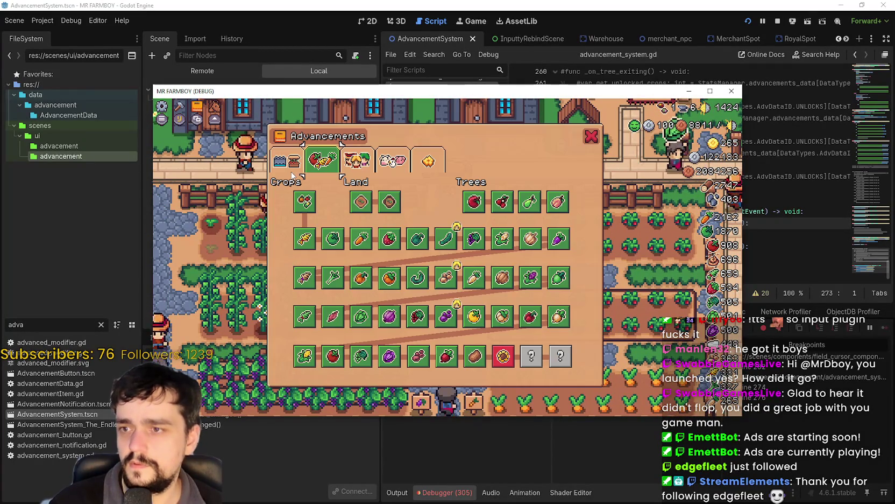
key(g)
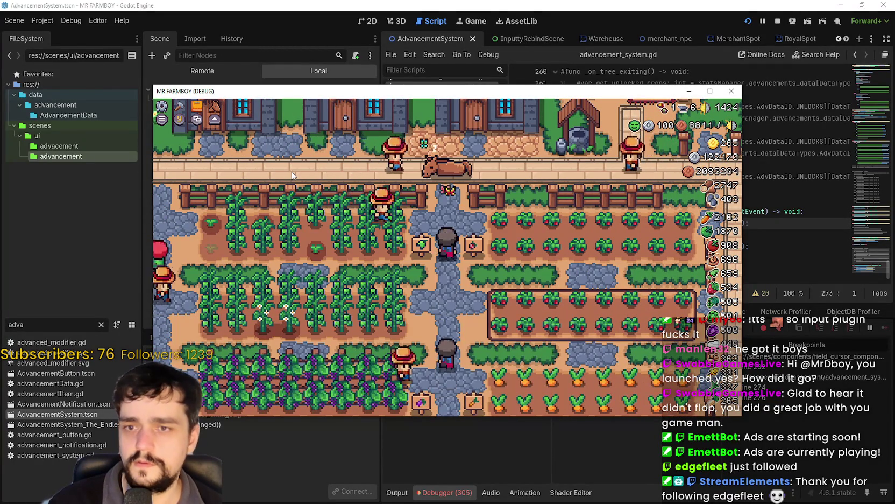
key(alt+Tab)
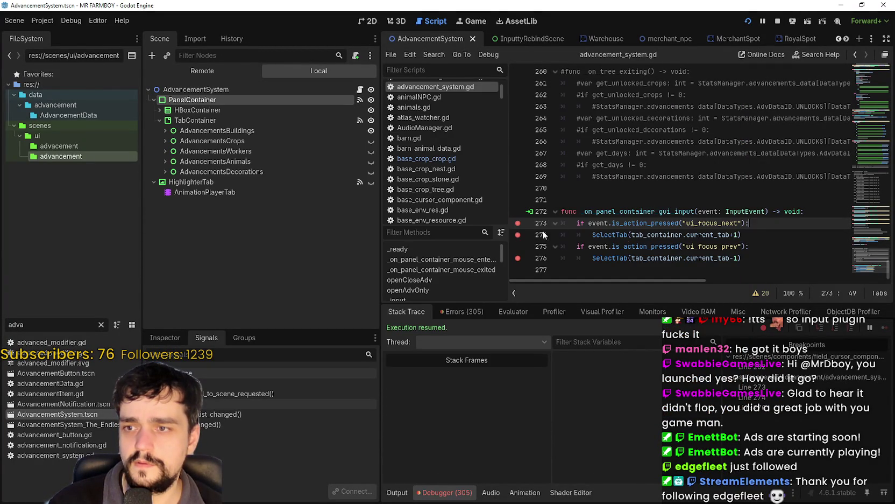
key(alt+Tab)
key(g)
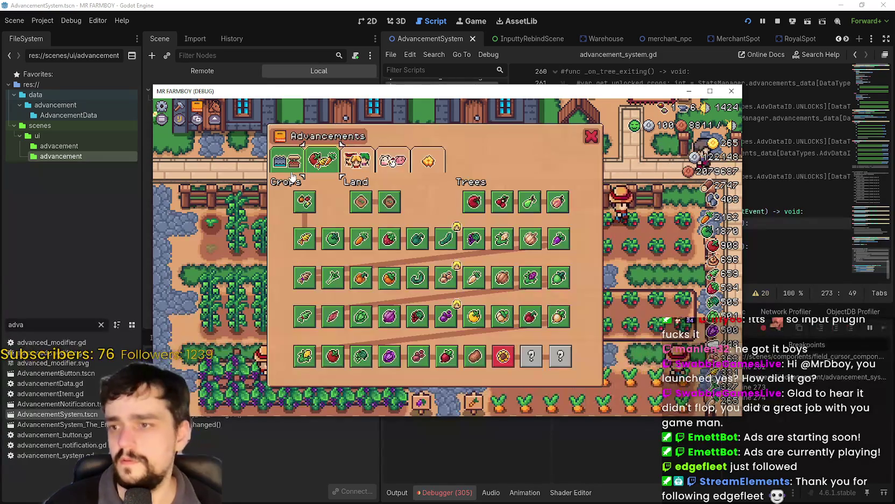
Cycle the Advancements tabs with E from the first tab to Decorations, then stop the game
click(291, 173)
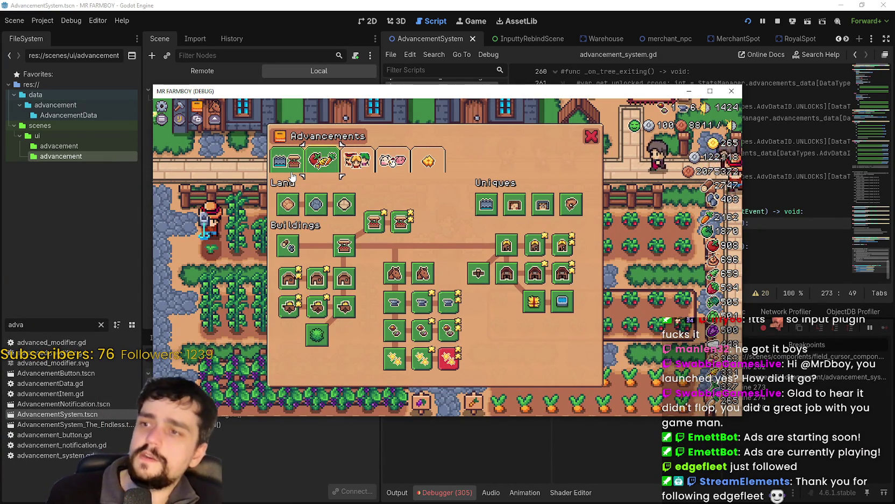
key(e)
click(291, 176)
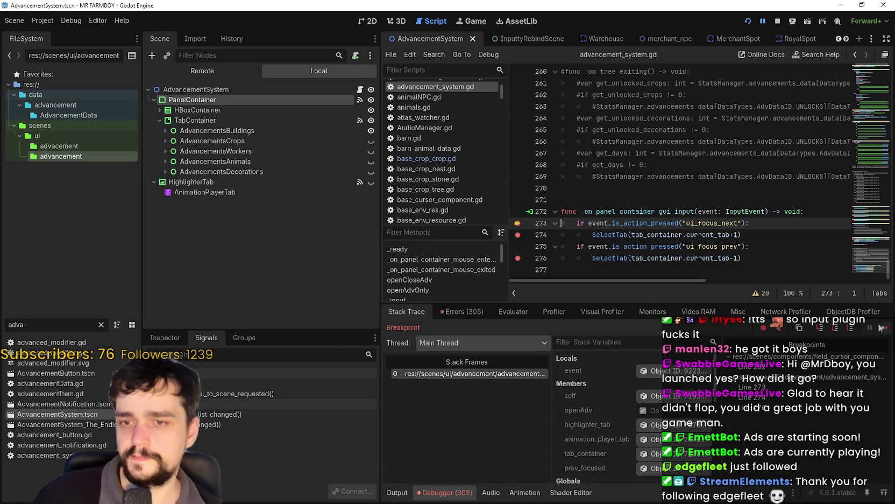
click(884, 328)
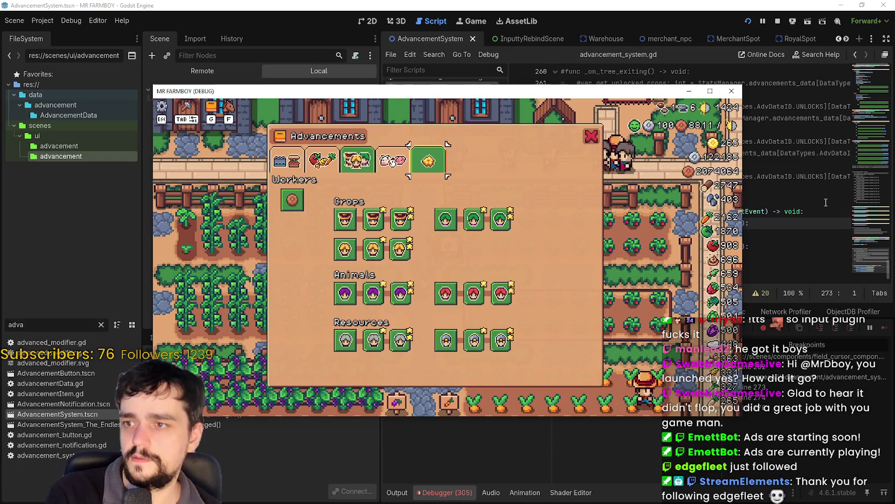
key(e)
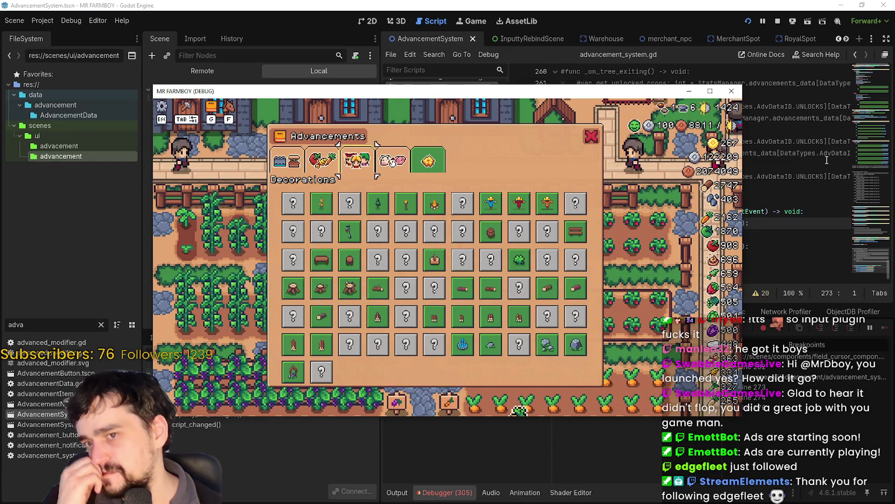
click(775, 223)
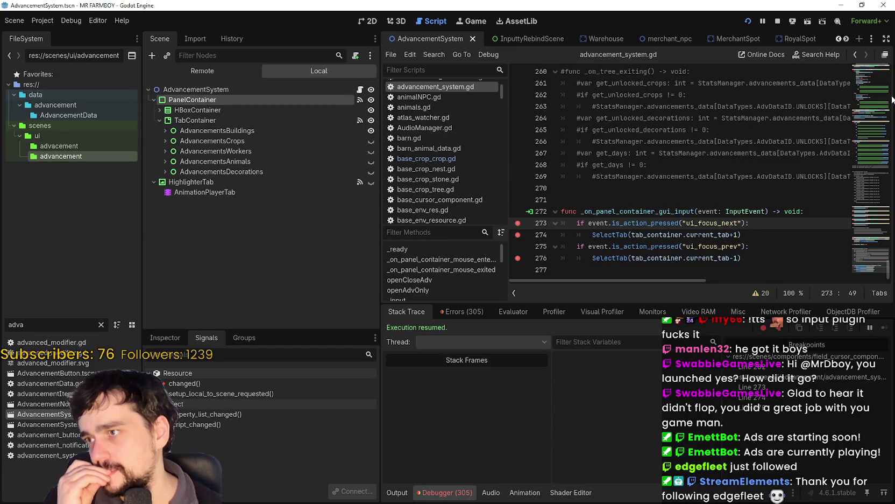
click(780, 20)
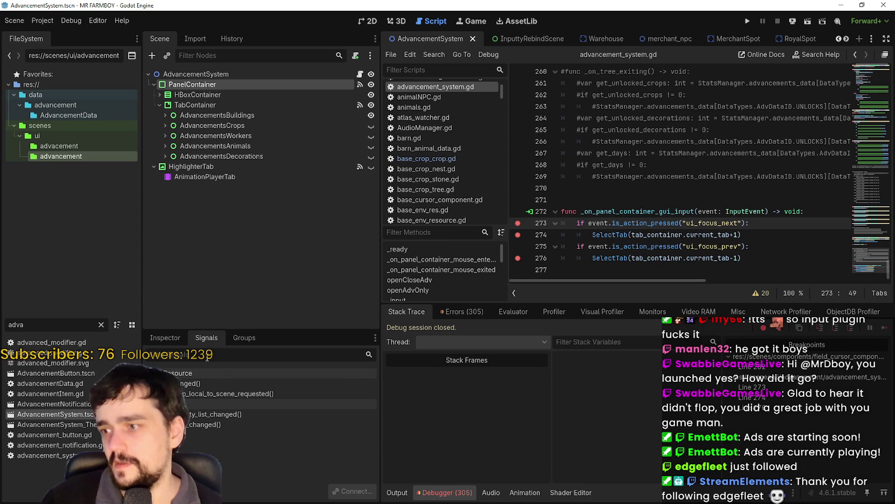
Show the signals list in the dock and review the focus next/prev handling lines in the script
click(178, 338)
click(208, 338)
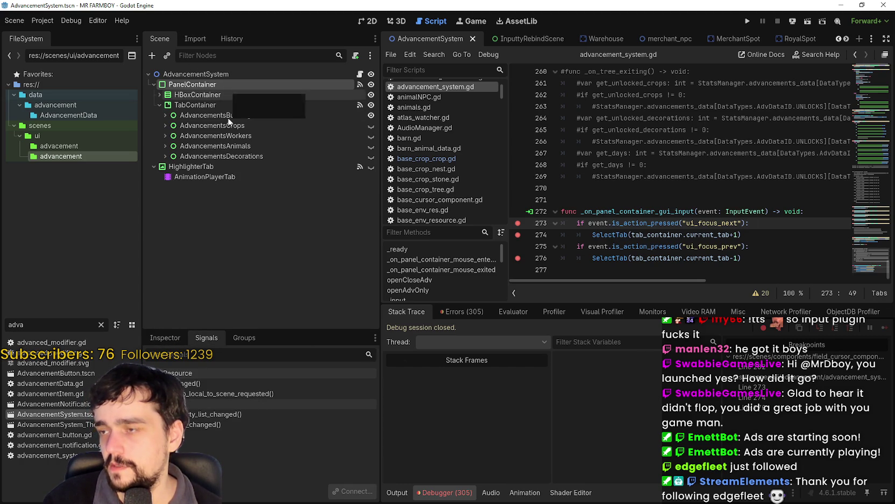
click(210, 115)
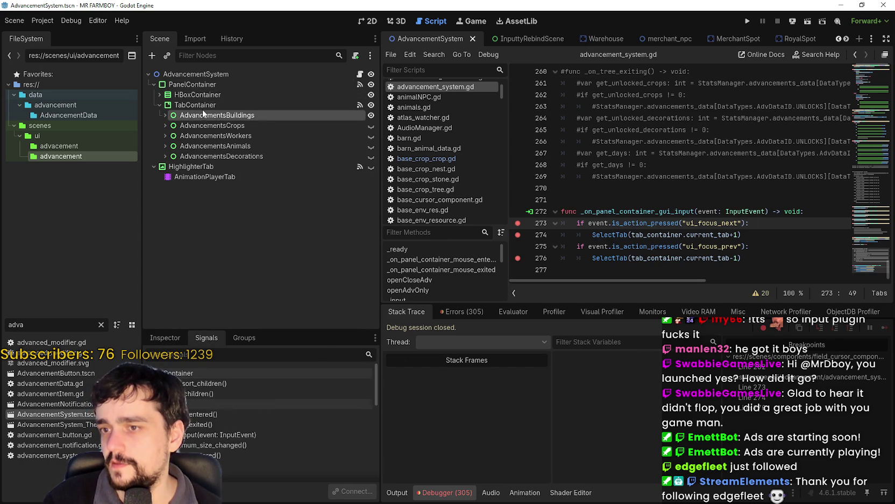
click(778, 269)
mouse_move(753, 258)
mouse_down()
mouse_move(700, 253)
mouse_move(565, 213)
mouse_move(561, 223)
mouse_up()
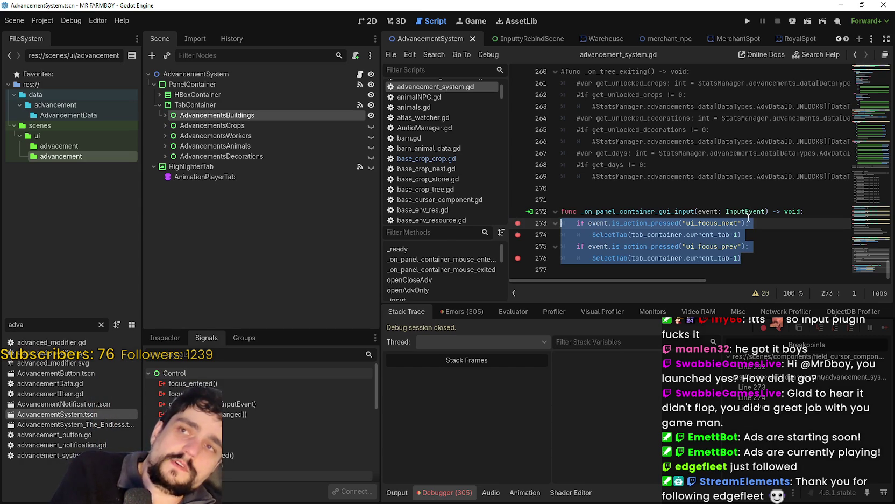
click(671, 209)
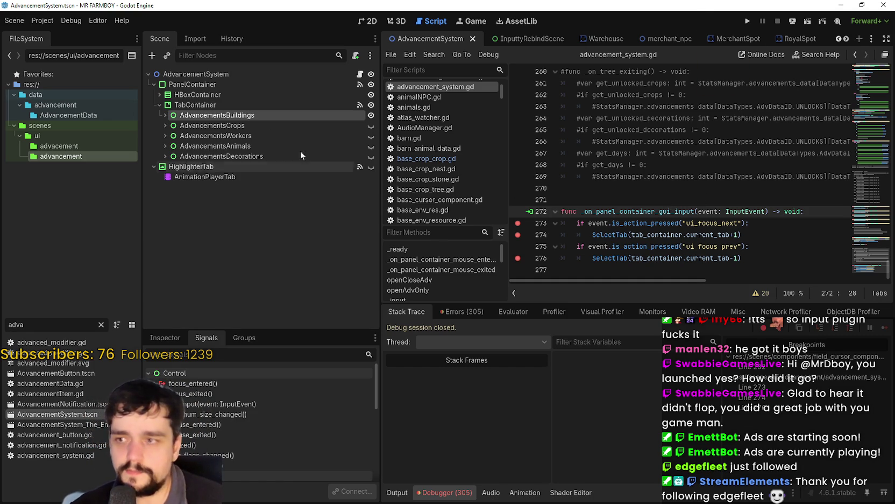
Disconnect PanelContainer's gui_input from _on_panel_container_gui_input and select that function's code
click(237, 85)
right_click(266, 445)
click(320, 481)
mouse_move(742, 257)
mouse_down()
mouse_move(529, 214)
mouse_move(540, 226)
mouse_up()
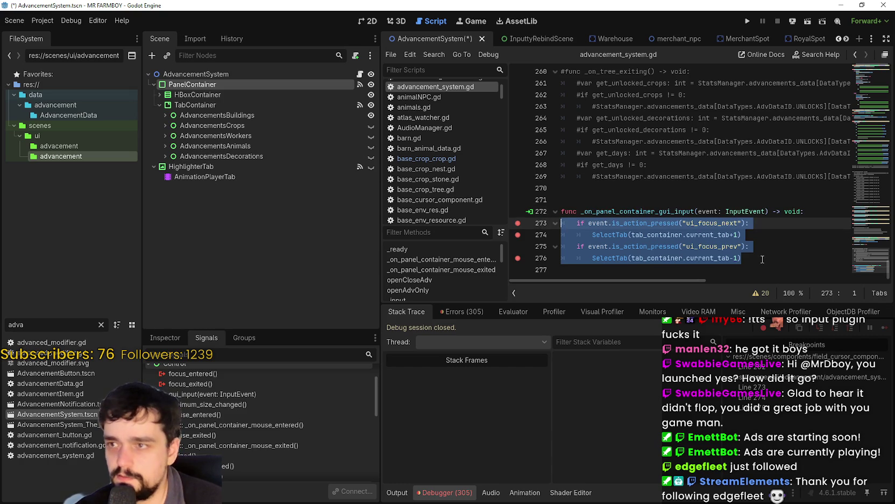
Cut the _on_panel_container_gui_input function and add a new line after line 86 in _input
drag(762, 259, 524, 189)
key(ctrl+x)
scroll(801, 239, up, 5)
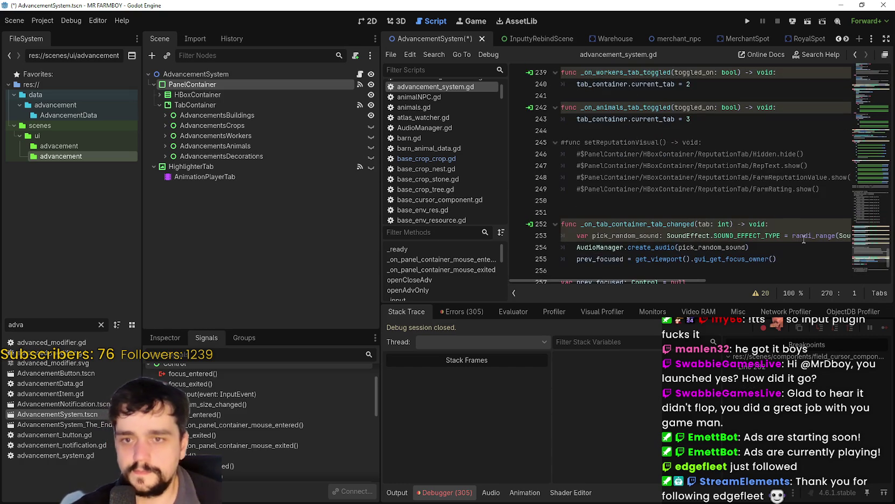
drag(860, 224, 867, 141)
scroll(699, 188, up, 3)
click(595, 214)
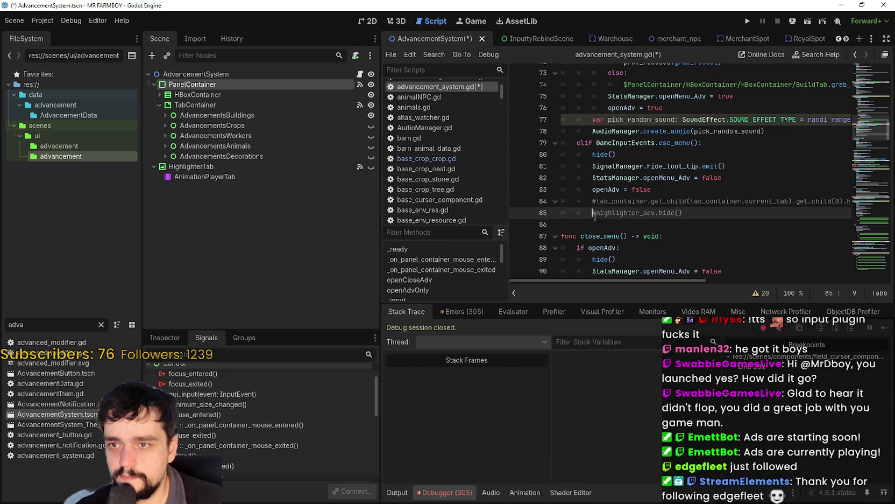
click(602, 223)
key(Return)
text(if)
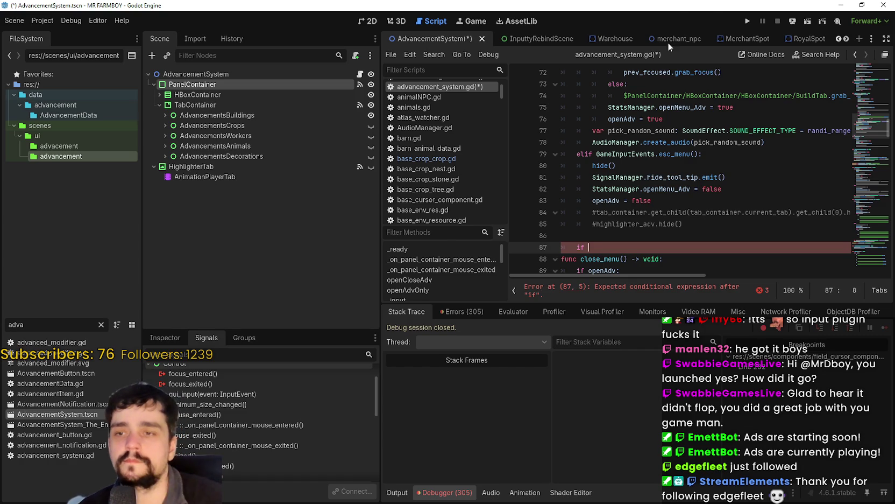
Paste the ui_focus_next/ui_focus_prev SelectTab block at line 87, just before close_menu
scroll(718, 249, up, 7)
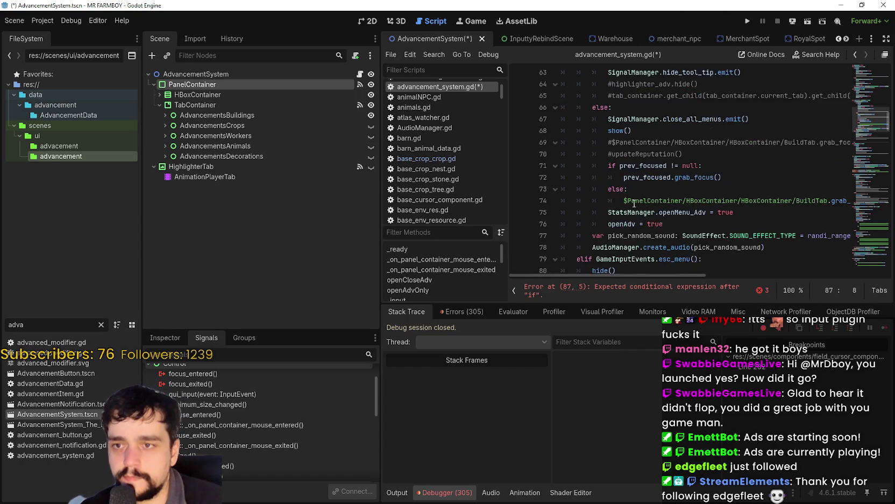
scroll(586, 147, down, 9)
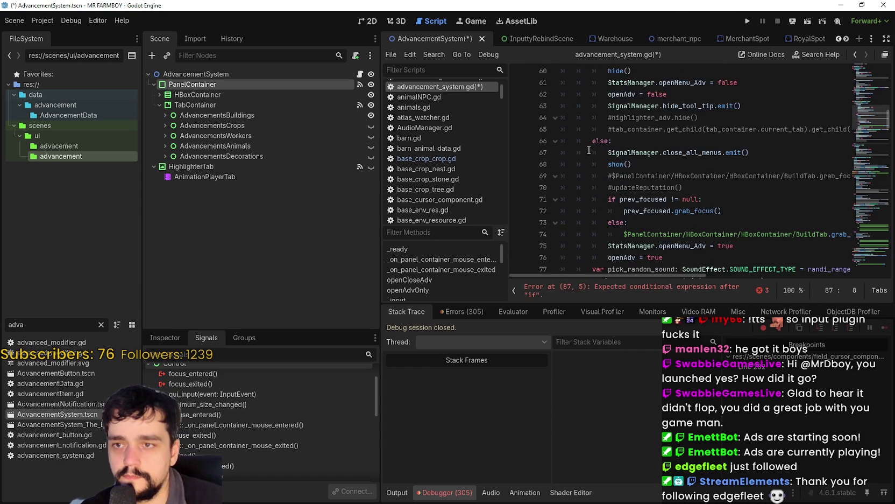
drag(595, 176, 543, 172)
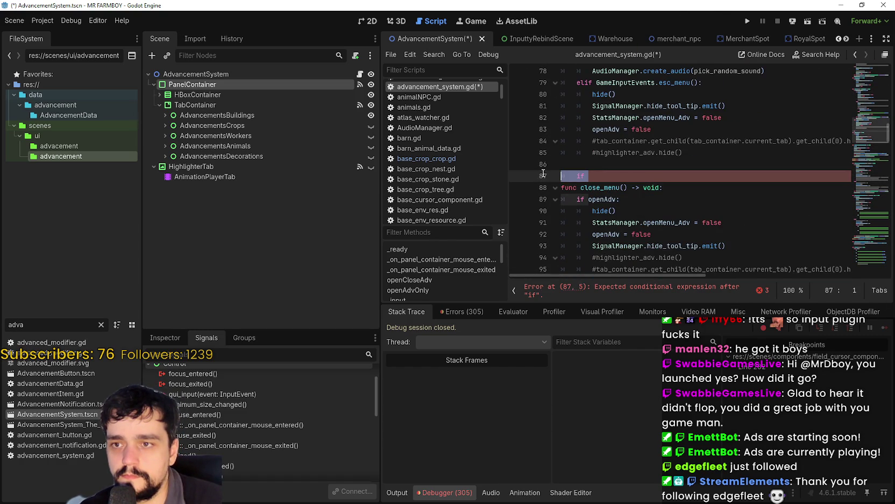
key(ctrl+v)
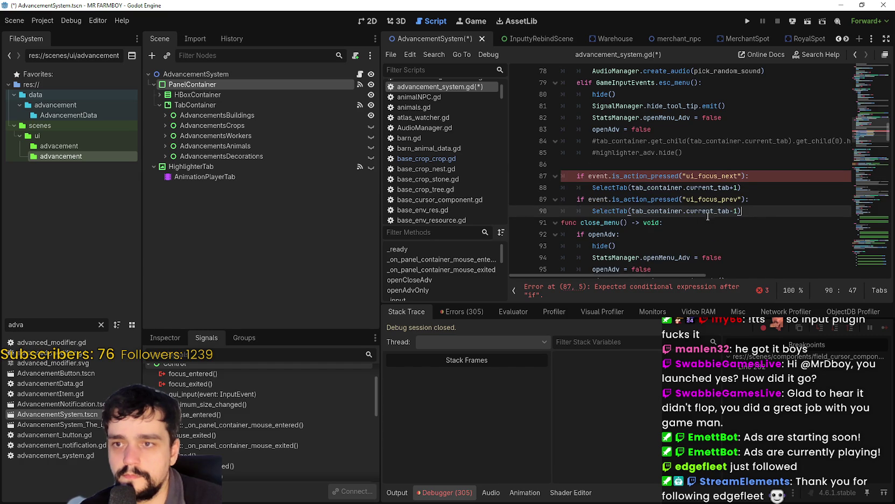
key(Return)
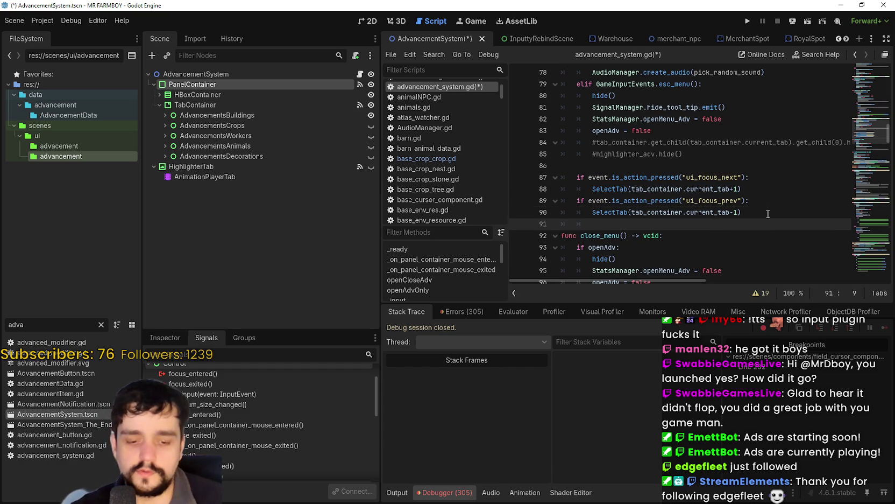
click(765, 178)
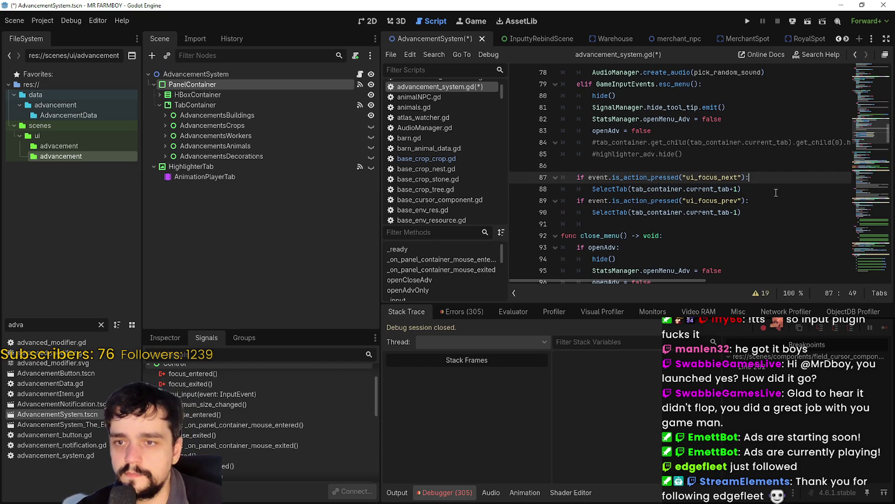
click(776, 192)
click(772, 180)
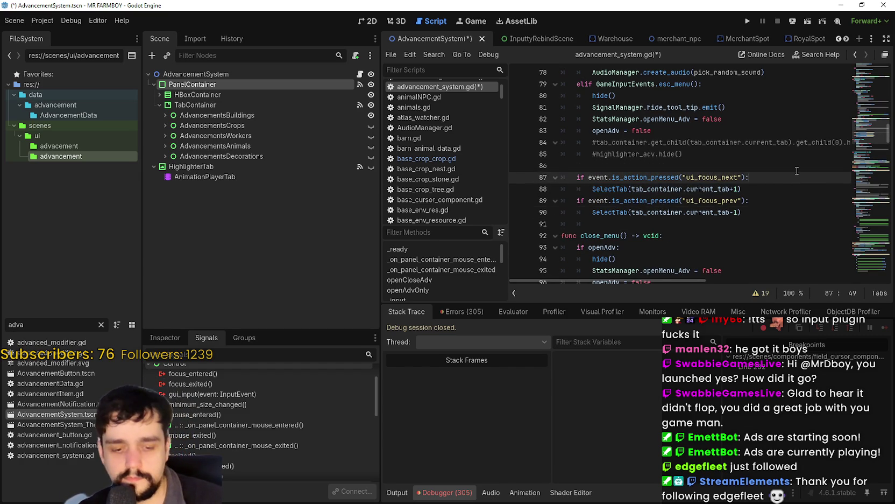
Add an 'if !StatsManager.openMenu_Adv: return' guard under the ui_focus_next check
key(Return)
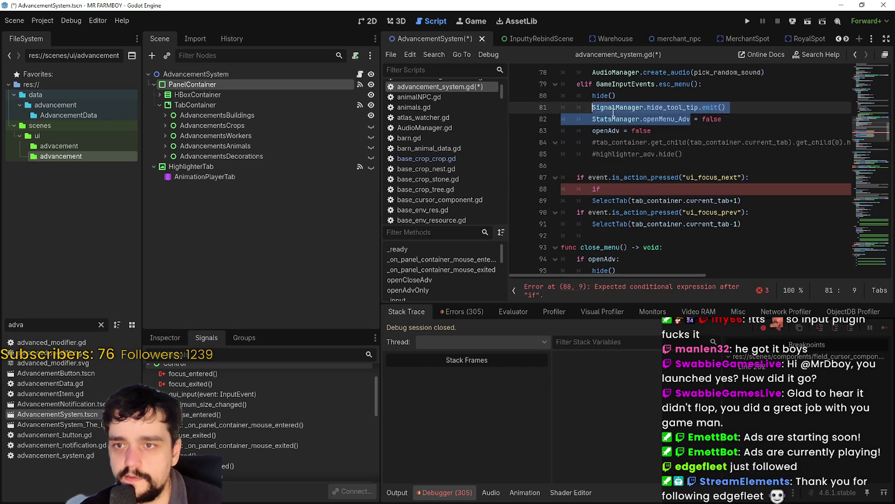
drag(604, 189, 592, 189)
key(ctrl+v)
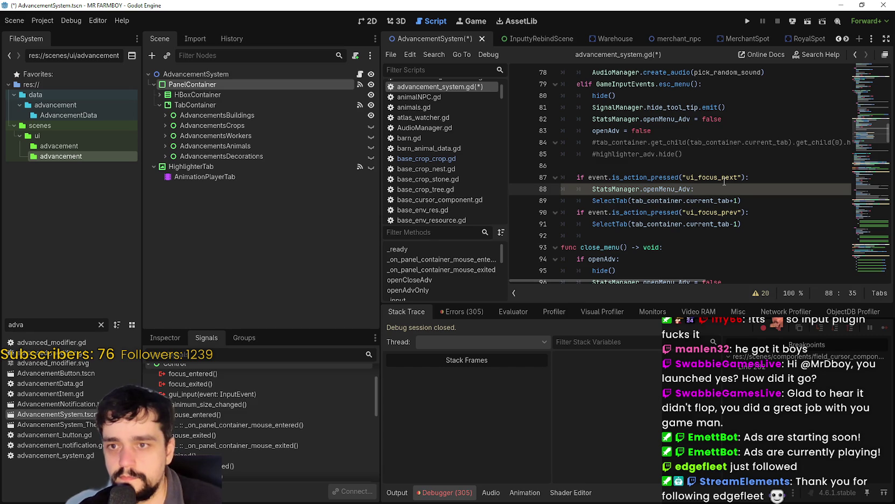
key(Return)
text(return)
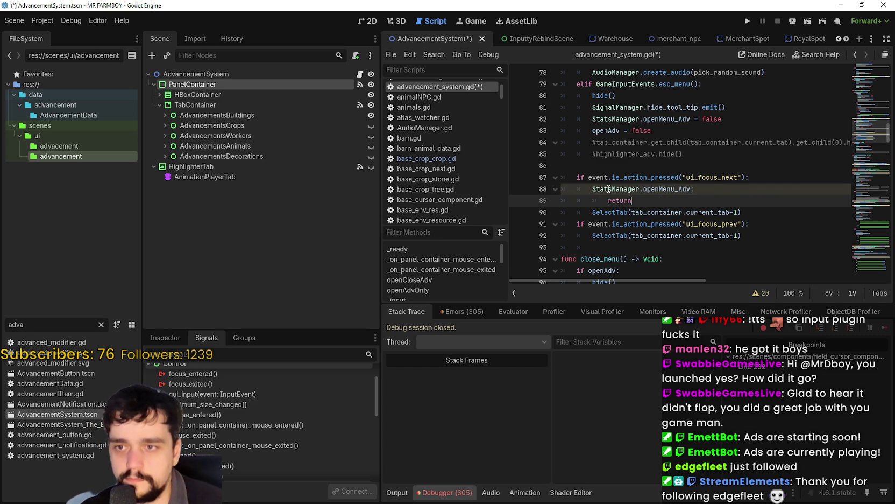
click(593, 189)
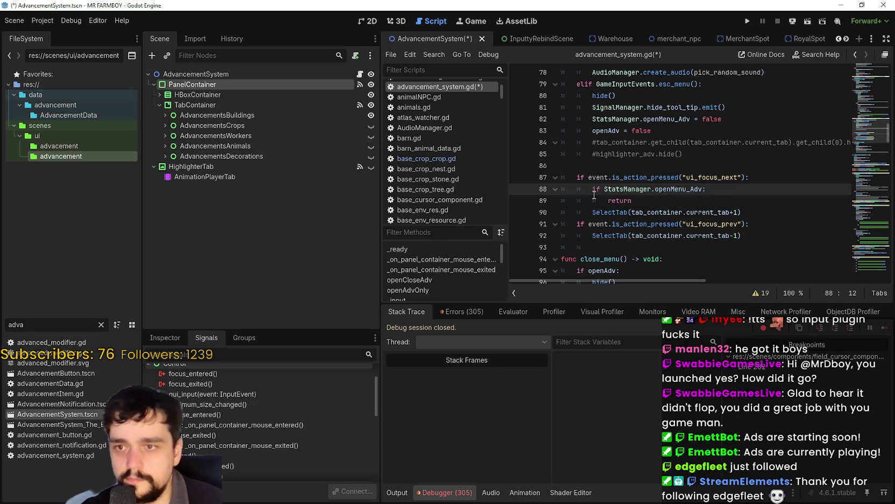
text(!)
click(648, 200)
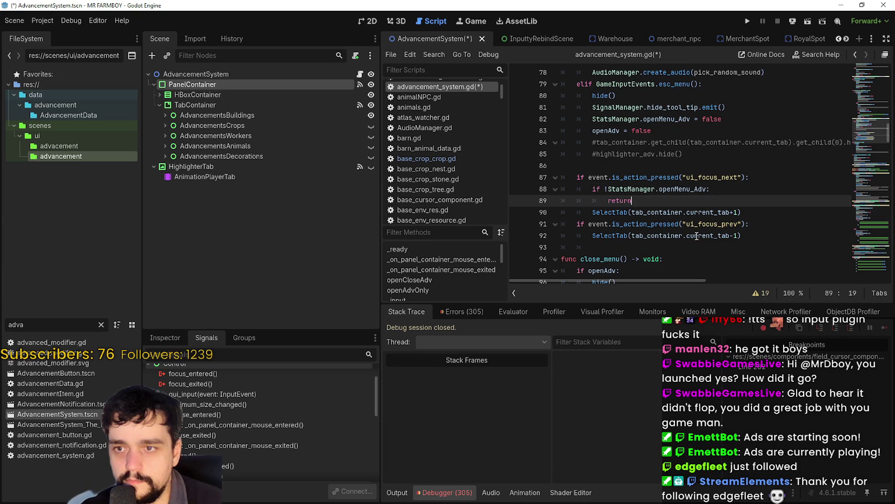
drag(683, 203, 505, 188)
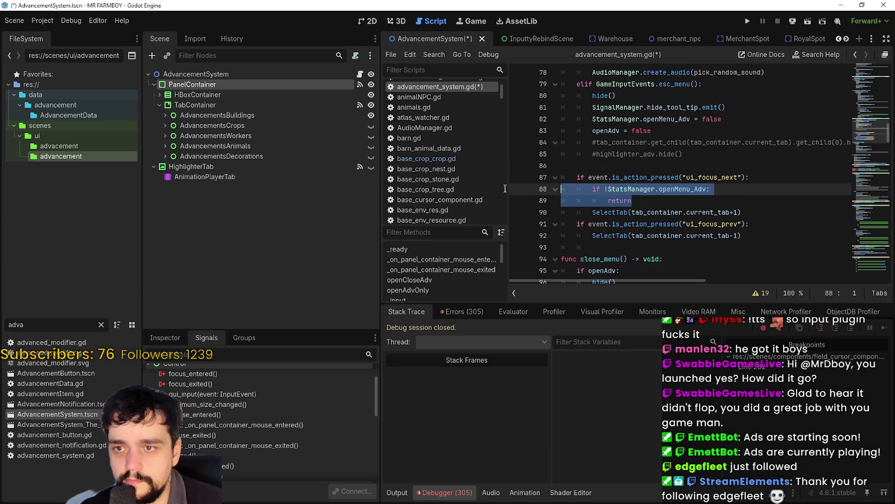
Paste the same guard under ui_focus_prev, save the script, and run the game
click(770, 225)
key(Return)
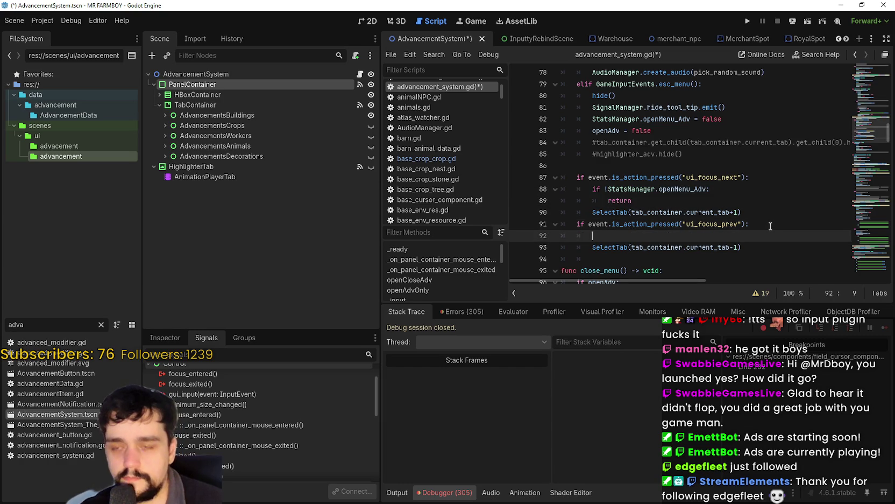
key(ctrl+v)
key(ctrl+s)
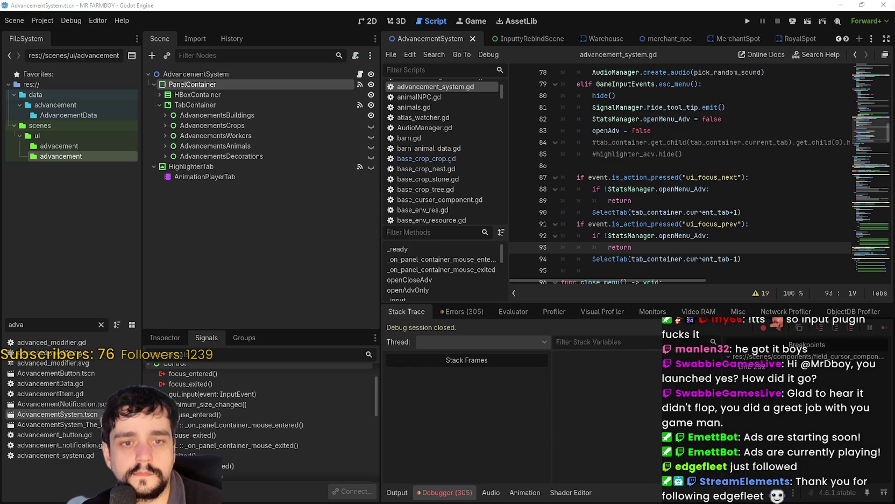
click(748, 22)
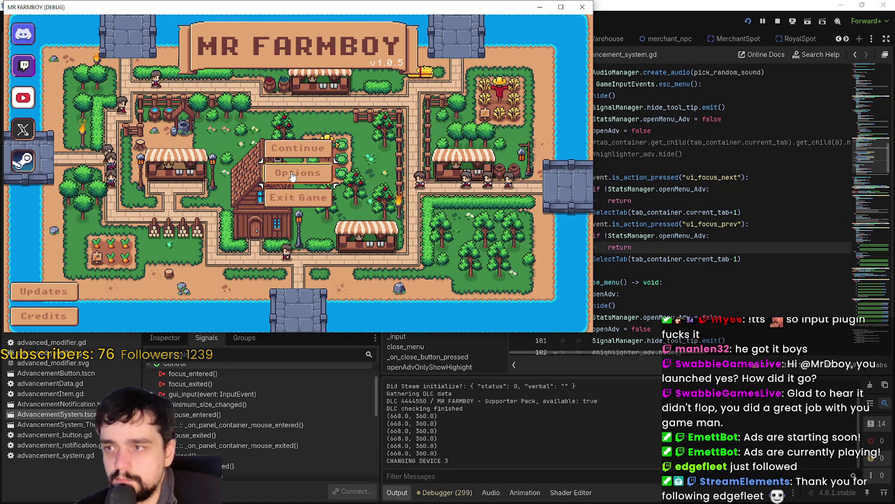
Load the first save, open Advancements with Tab, and cycle through all its tabs back to the first
click(297, 149)
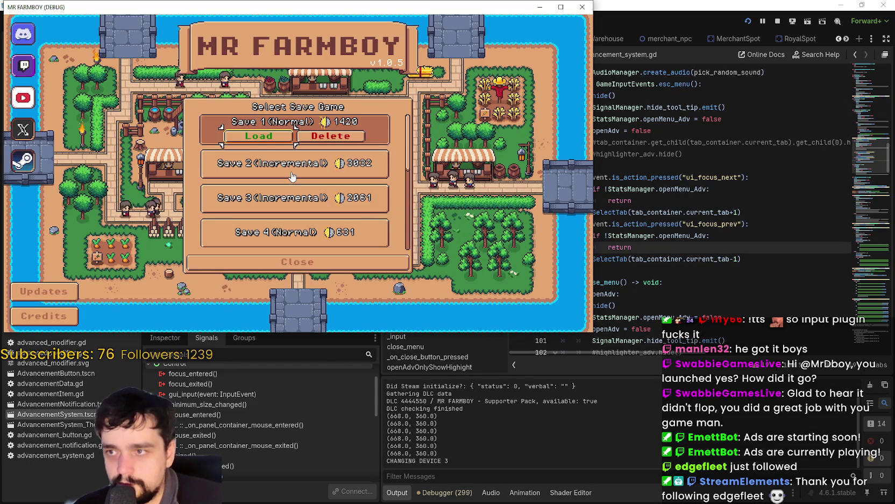
key(Return)
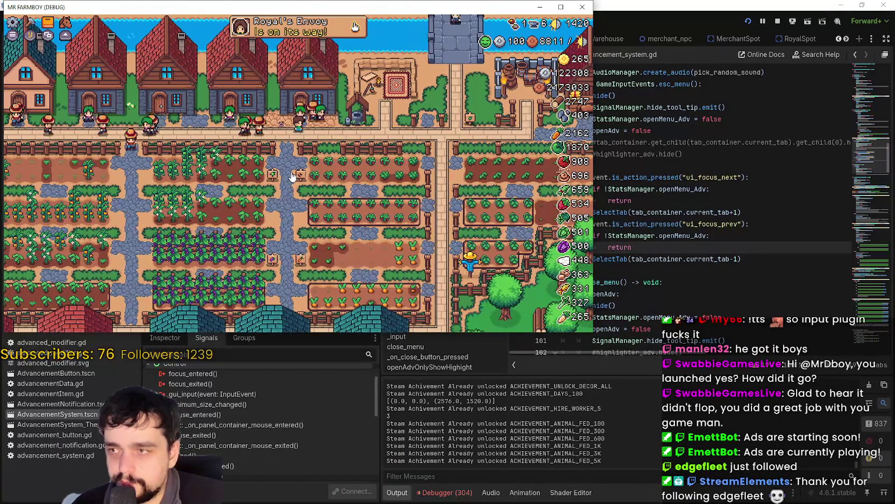
key(Tab)
key(Tab)
key(Tab)
key(Tab)
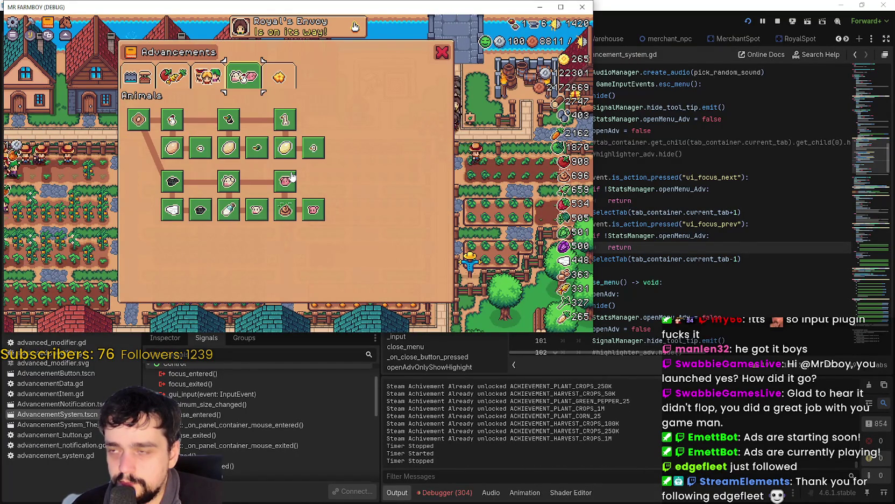
key(Tab)
key(Tab)
key(Tab)
key(Tab)
key(Tab)
key(Tab)
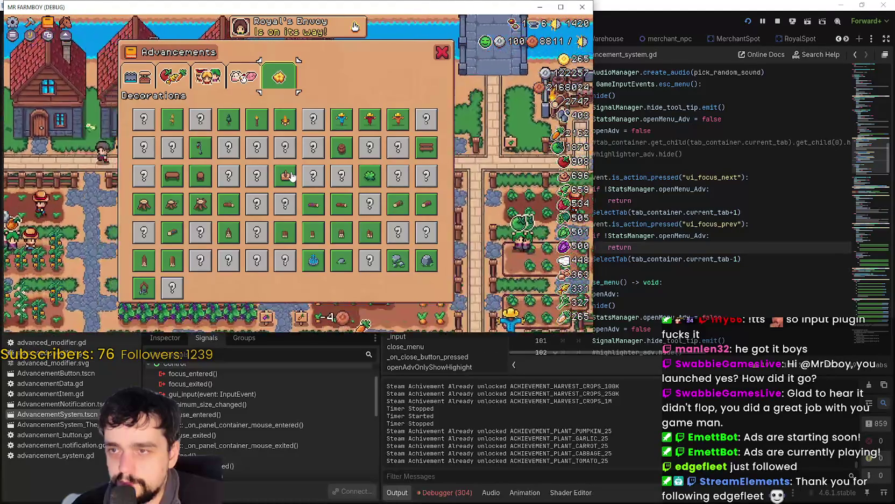
scroll(290, 177, up, 3)
key(Tab)
key(Tab)
key(Tab)
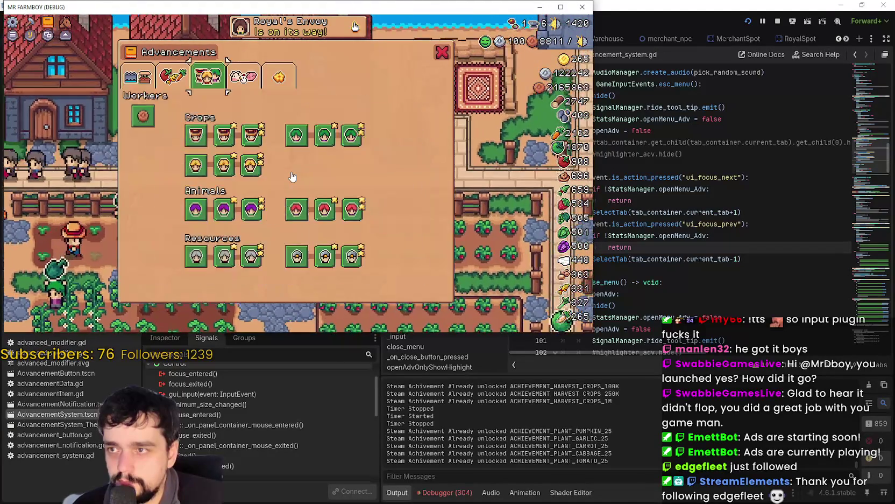
key(Tab)
key(Tab)
key(Tab)
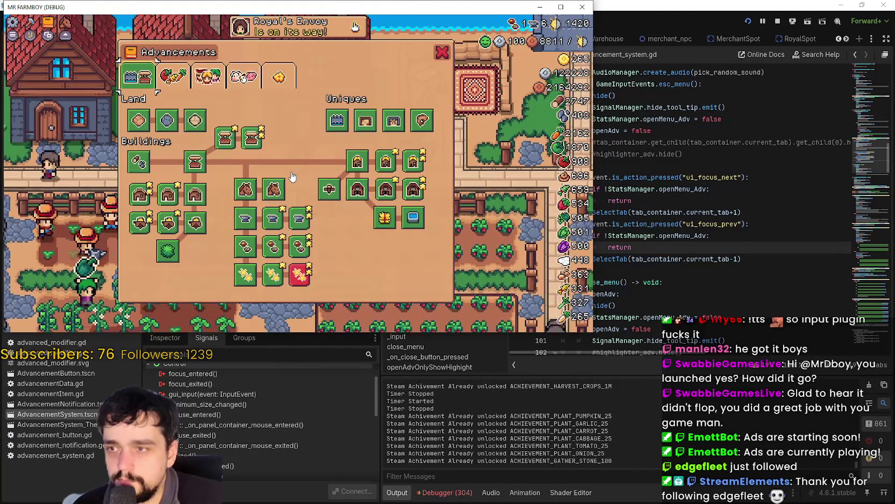
key(Tab)
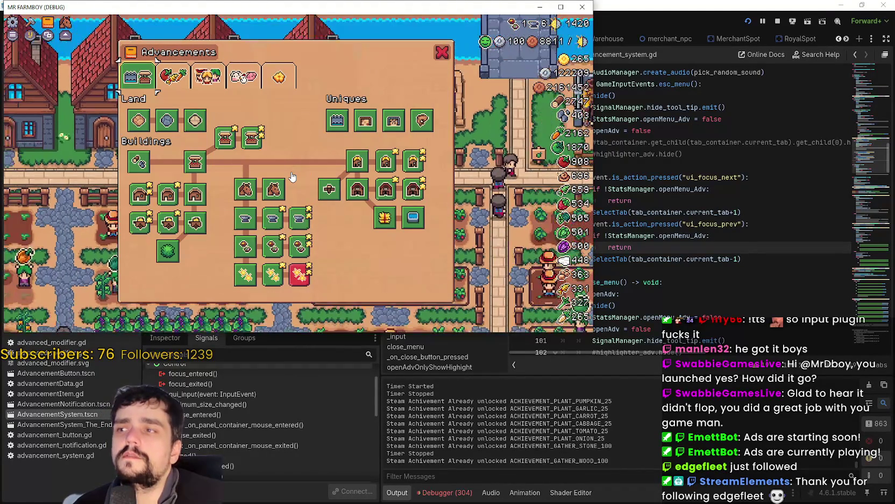
key(Tab)
key(Tab)
key(Tab)
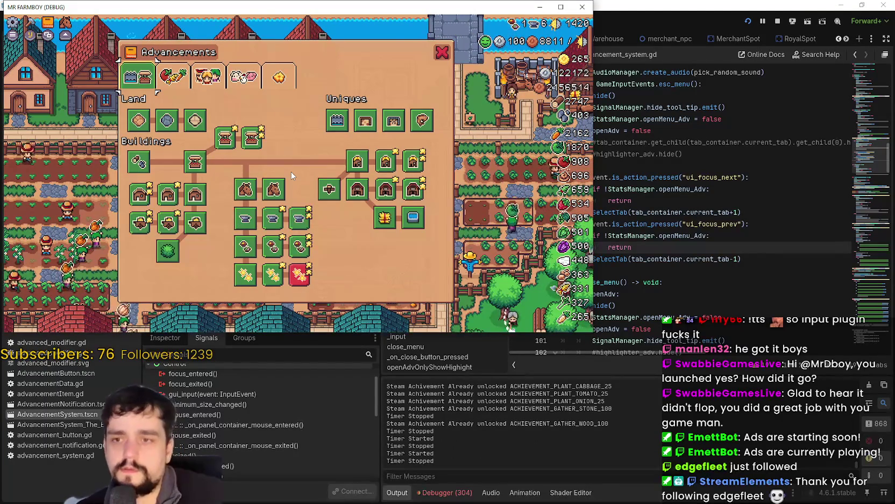
click(738, 261)
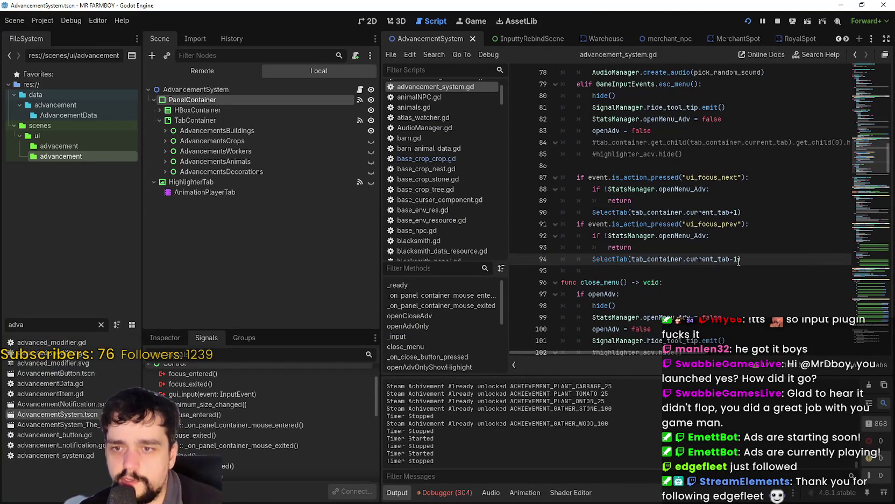
Remove the +1 and -1 offsets from the focus next/prev SelectTab calls and save
click(735, 212)
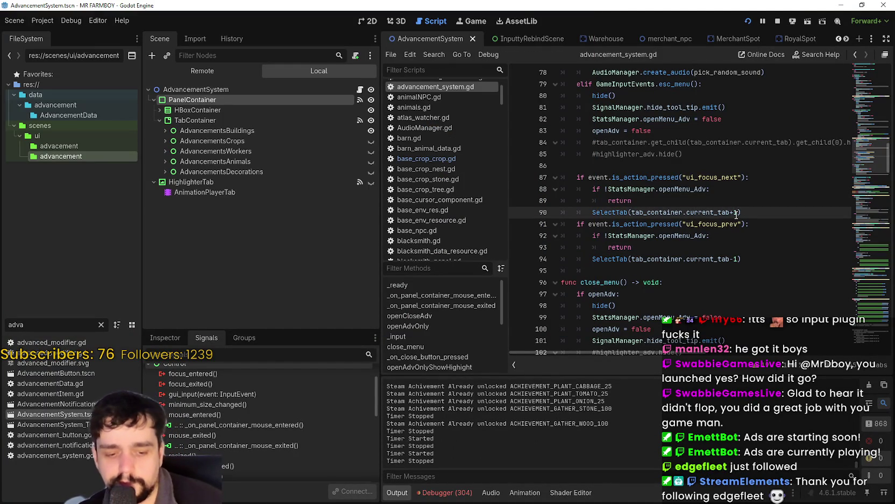
key(Delete)
key(Delete)
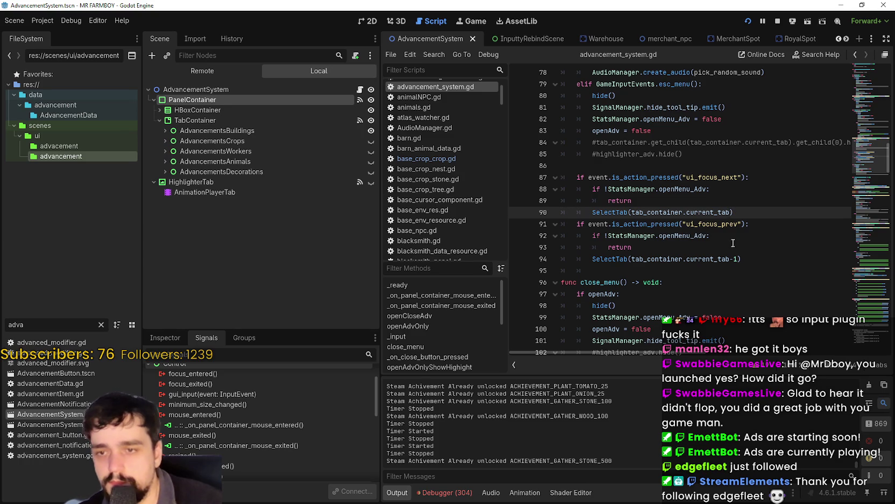
click(739, 259)
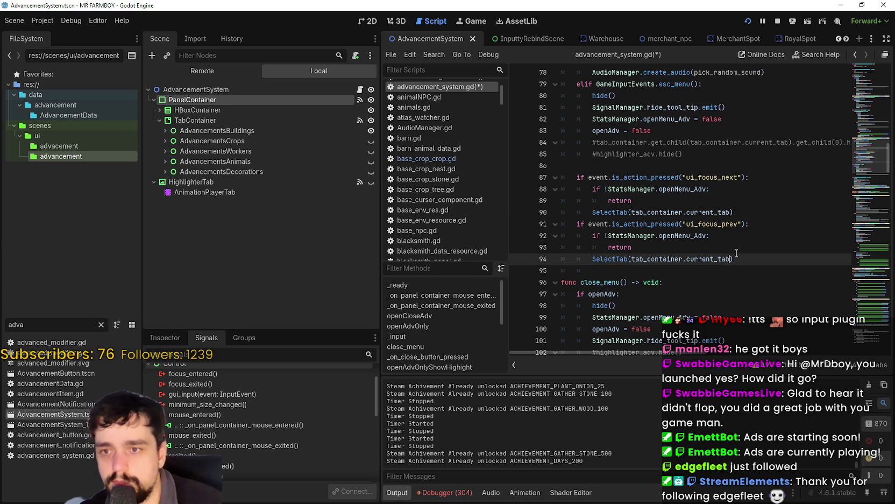
key(ctrl+s)
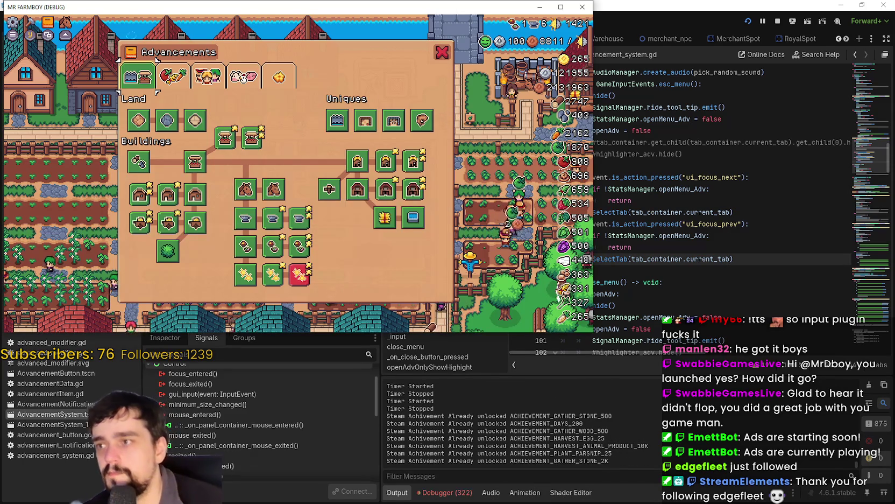
Press Down, Up and Left repeatedly in the Advancements panel, which stays on Land and Buildings
key(Down)
key(Down)
key(Up)
key(Up)
key(Up)
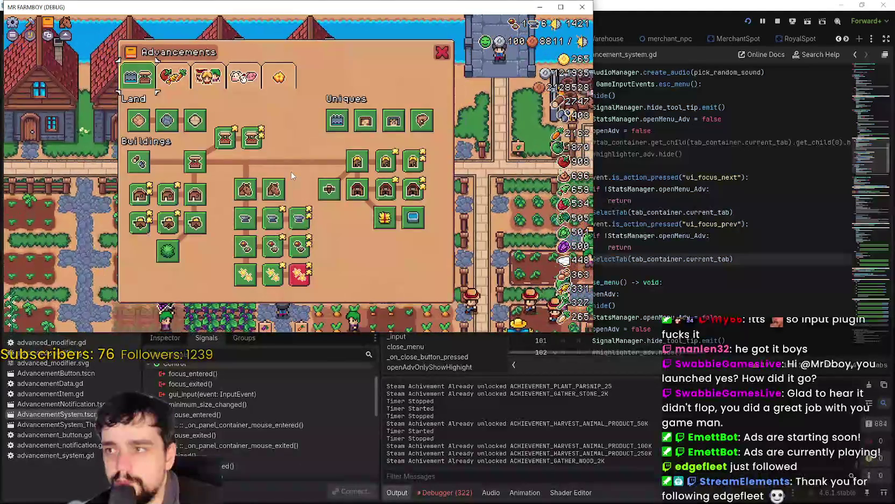
key(Left)
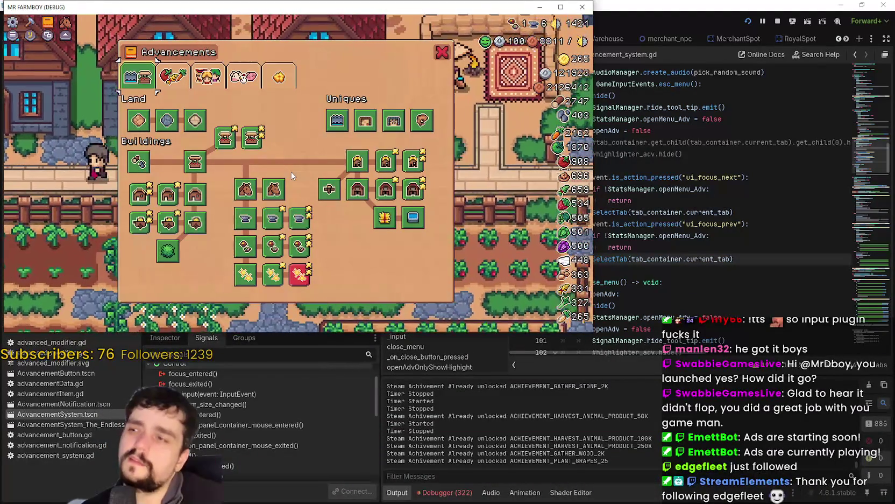
key(Left)
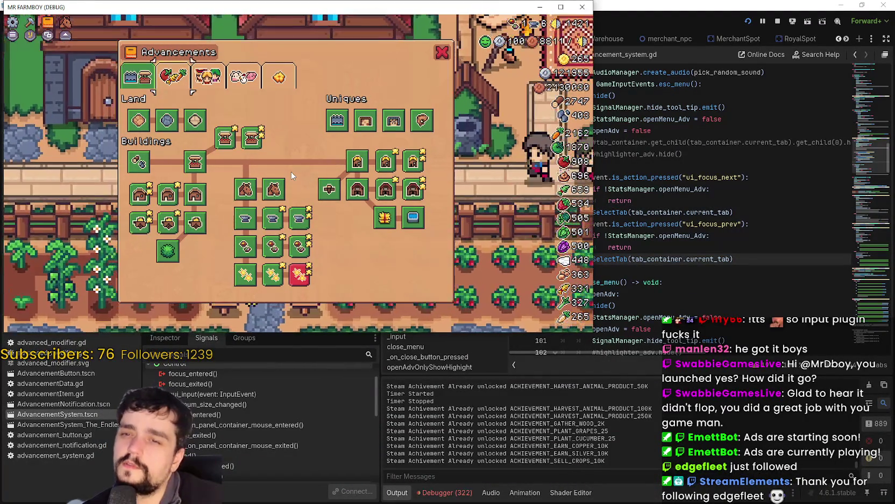
key(Left)
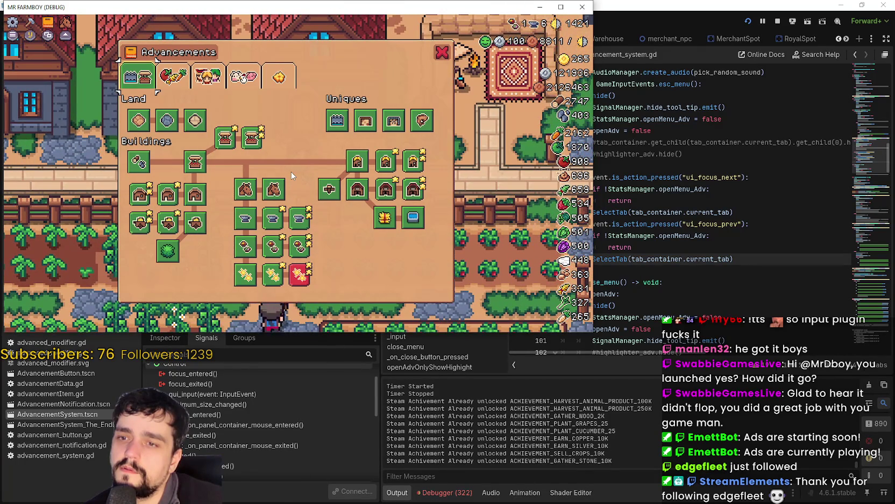
key(Left)
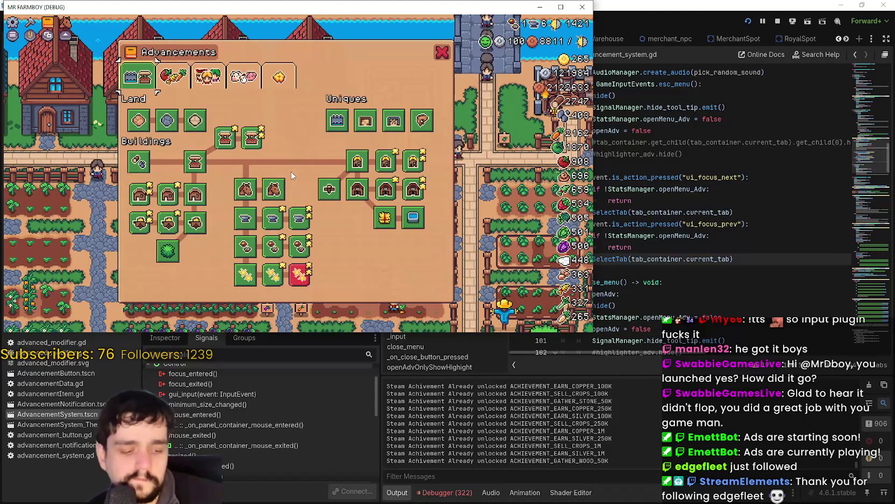
Read the current_tab documentation and review the SelectTab function's match cases
click(662, 273)
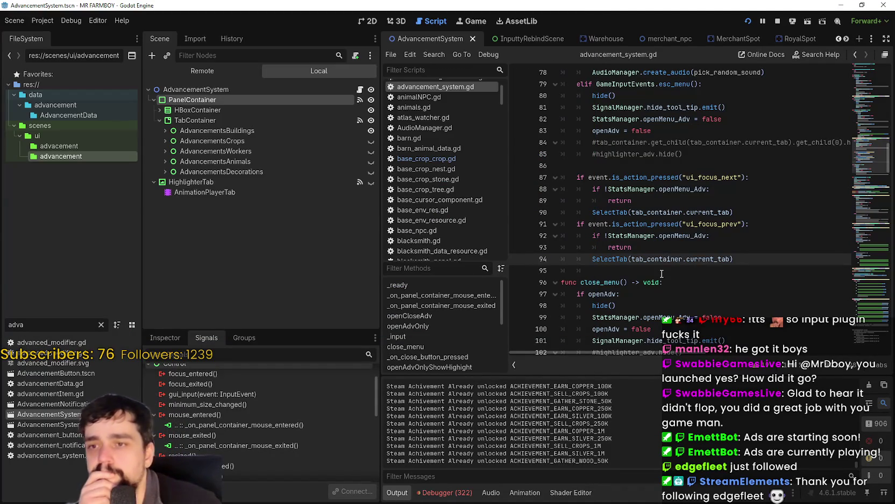
double_click(721, 212)
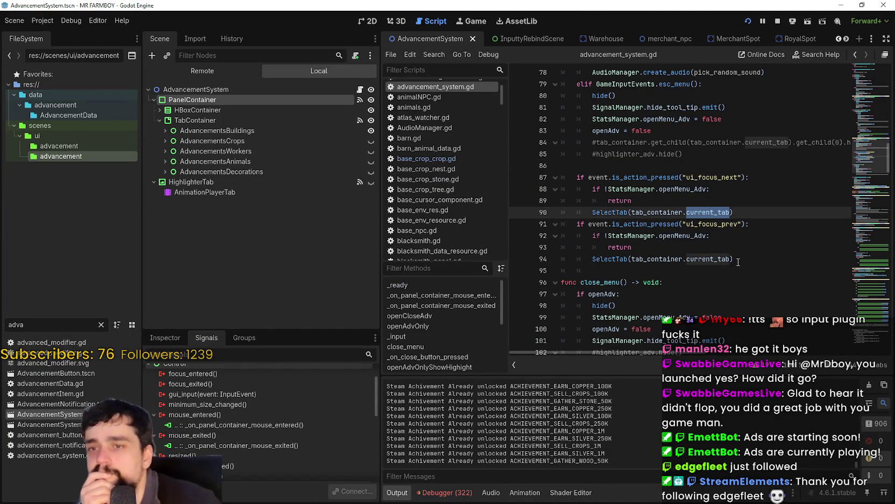
click(698, 213)
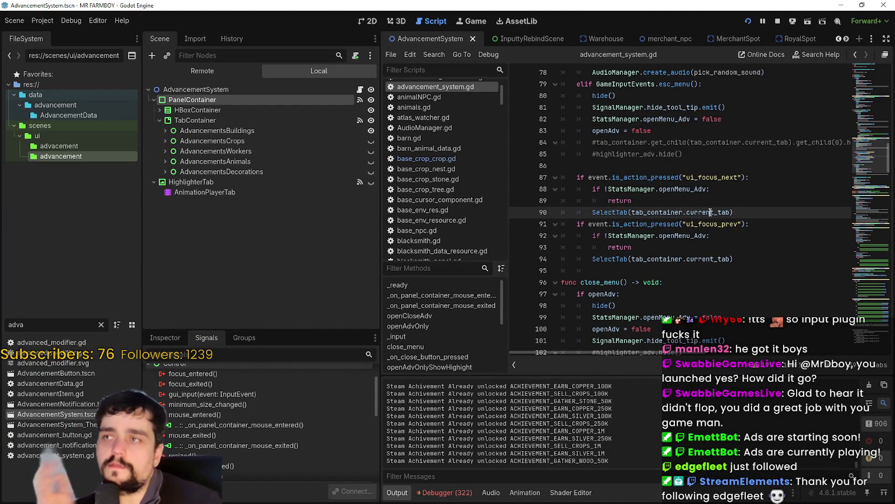
mouse_move(711, 212)
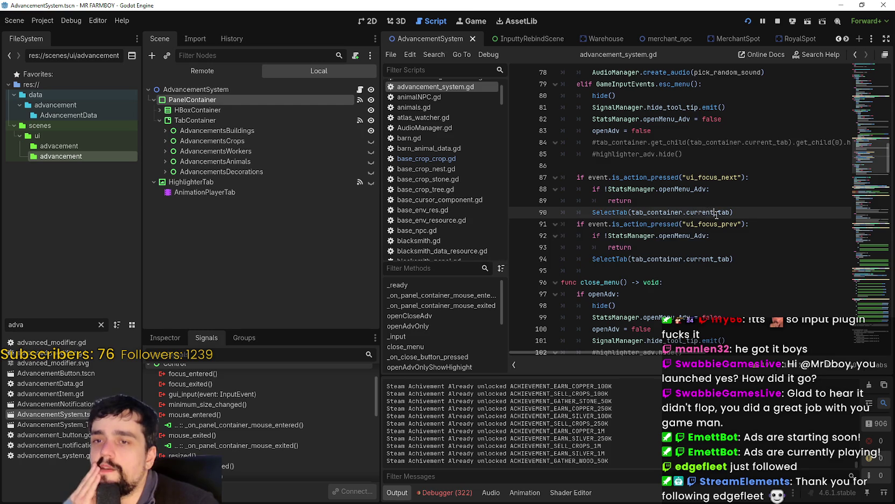
double_click(716, 213)
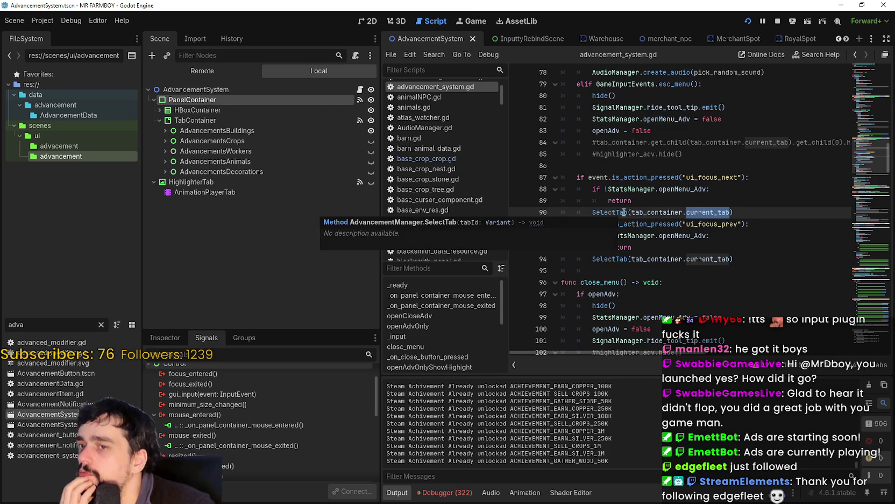
right_click(689, 366)
key(Escape)
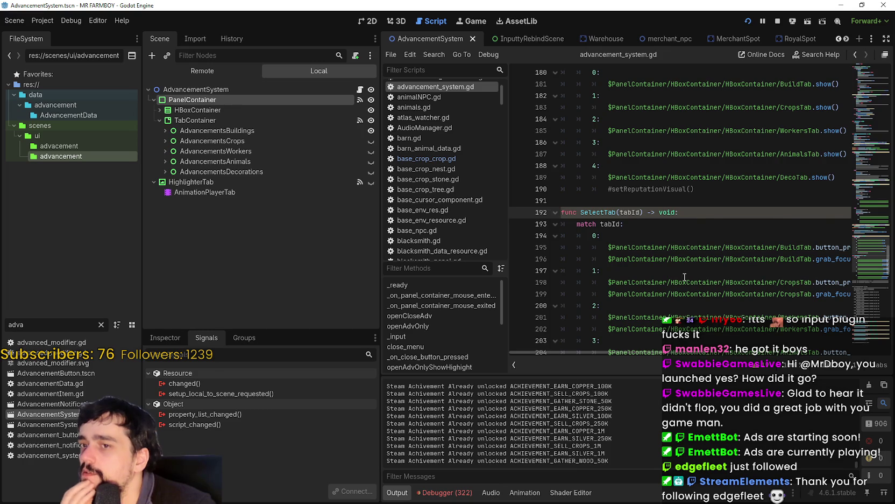
scroll(624, 352, right, 2)
scroll(637, 355, left, 2)
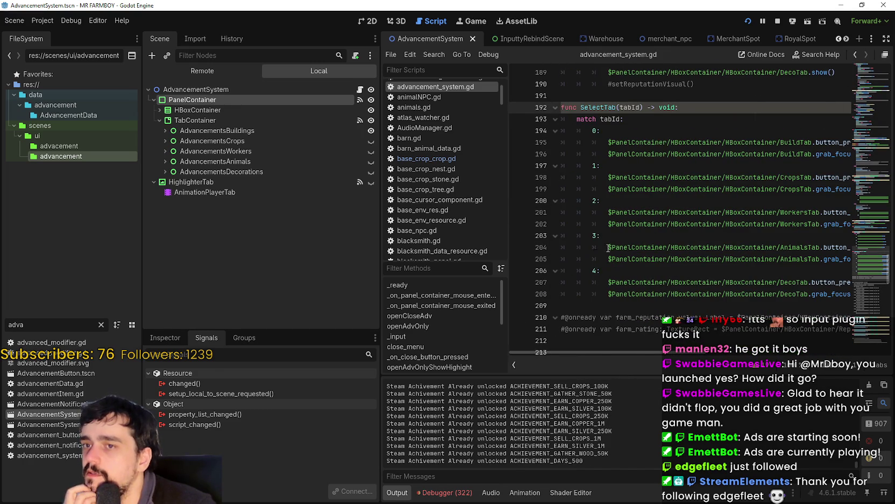
scroll(596, 253, down, 2)
scroll(622, 241, up, 1)
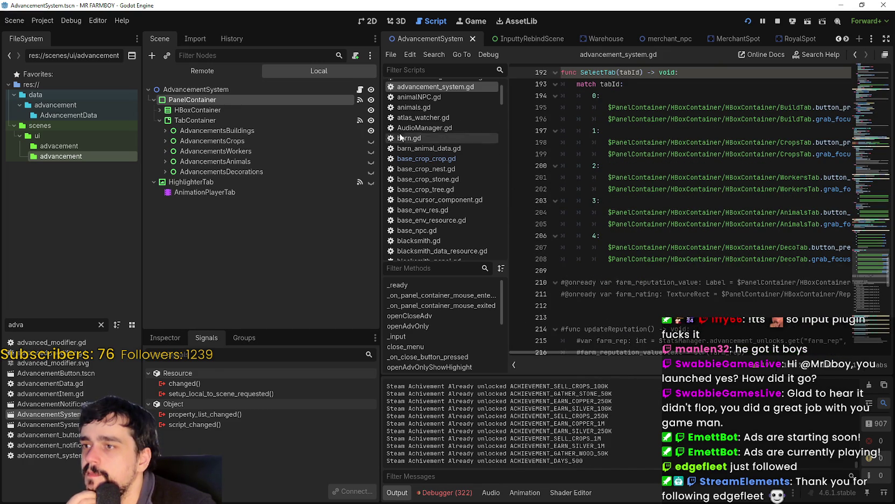
mouse_move(861, 162)
mouse_down()
mouse_move(859, 190)
mouse_move(863, 154)
mouse_up()
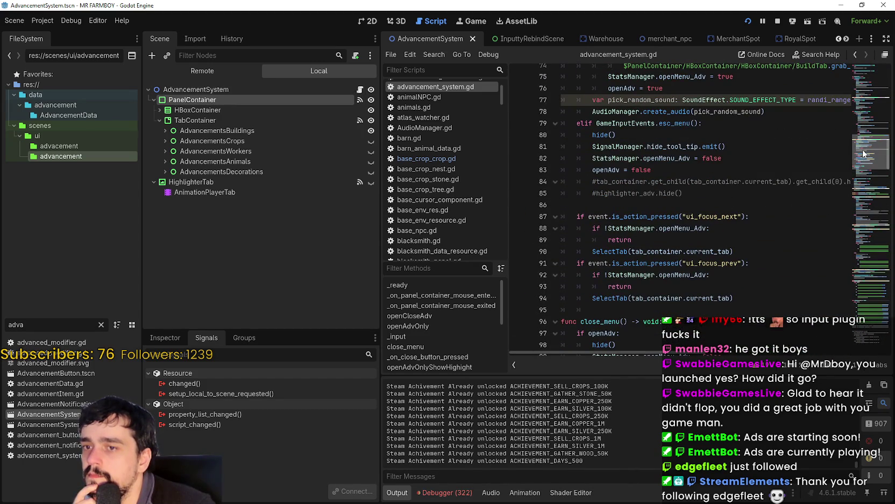
Select tab_container.current_tab on line 90 and place the caret before the closing parenthesis
click(699, 252)
double_click(699, 253)
drag(699, 253, 633, 252)
drag(753, 251, 592, 253)
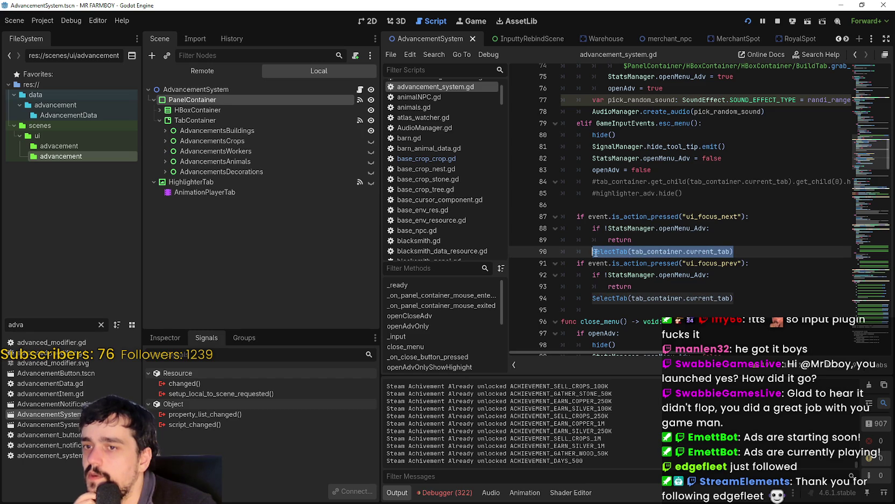
click(738, 249)
mouse_move(695, 252)
mouse_down()
mouse_move(617, 246)
mouse_move(591, 227)
mouse_up()
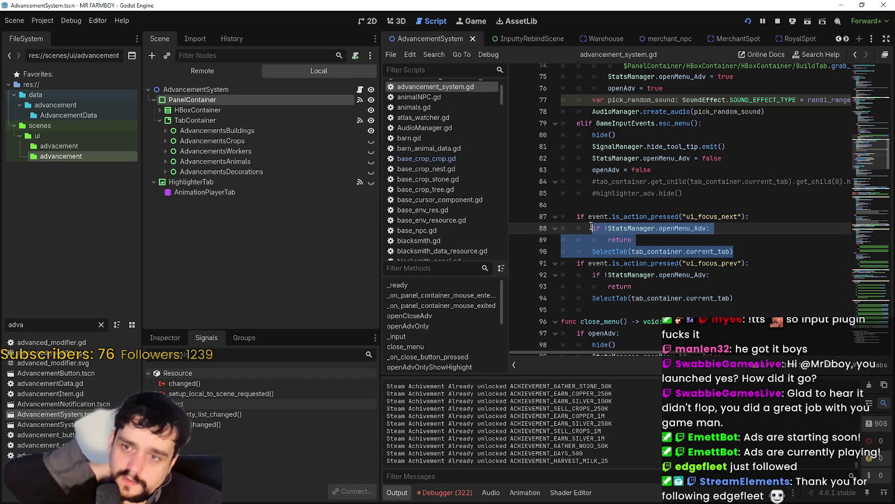
click(730, 250)
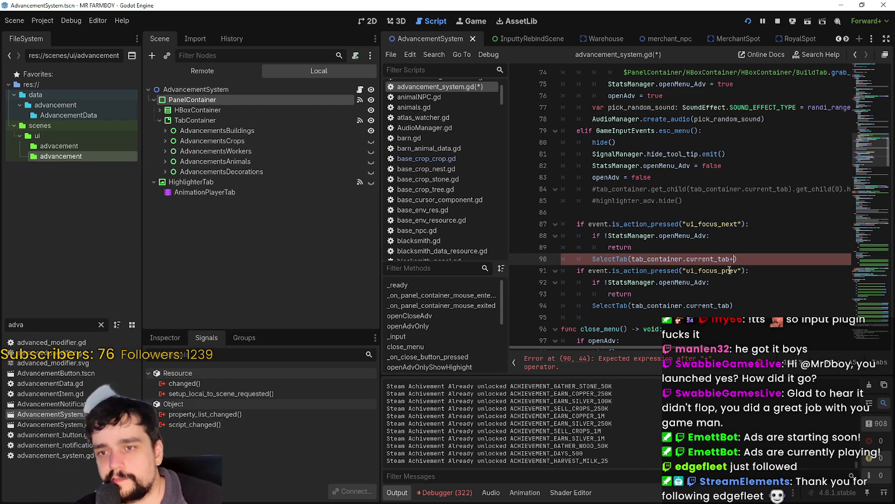
text(1)
Save the +1 change and cycle forward in-game to the Animals and Decorations tabs
key(ctrl+s)
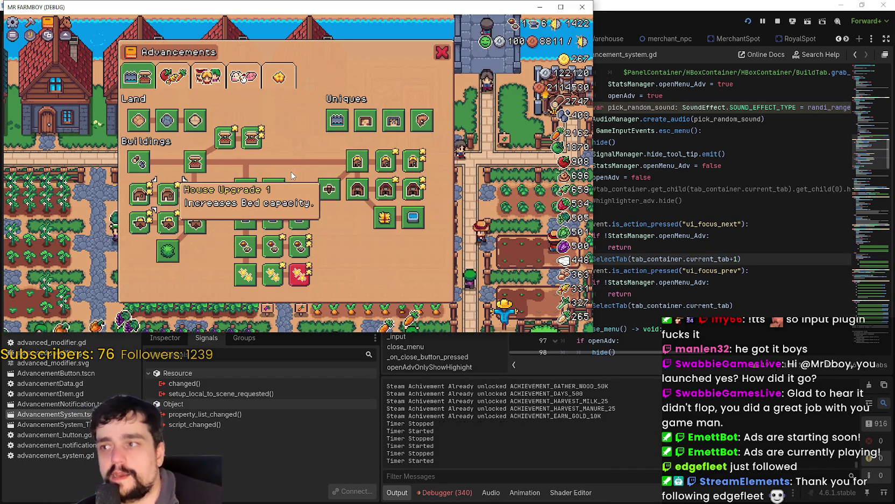
key(Tab)
key(Tab)
key(Tab)
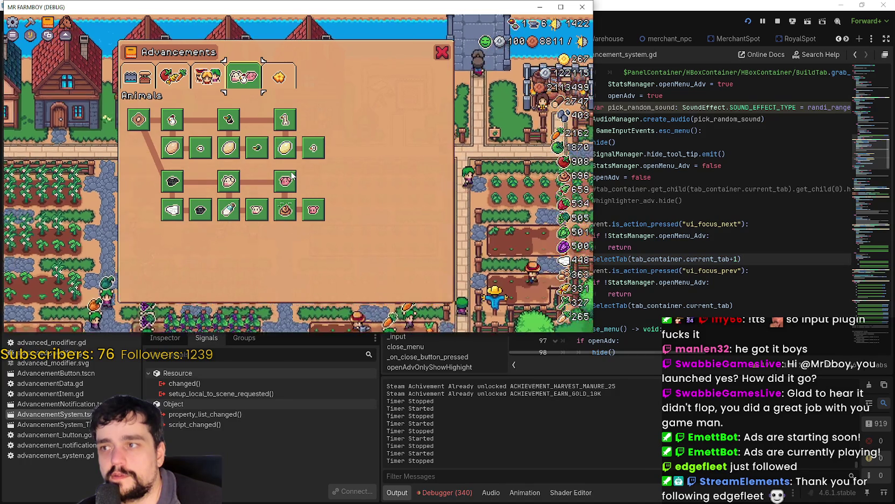
key(Tab)
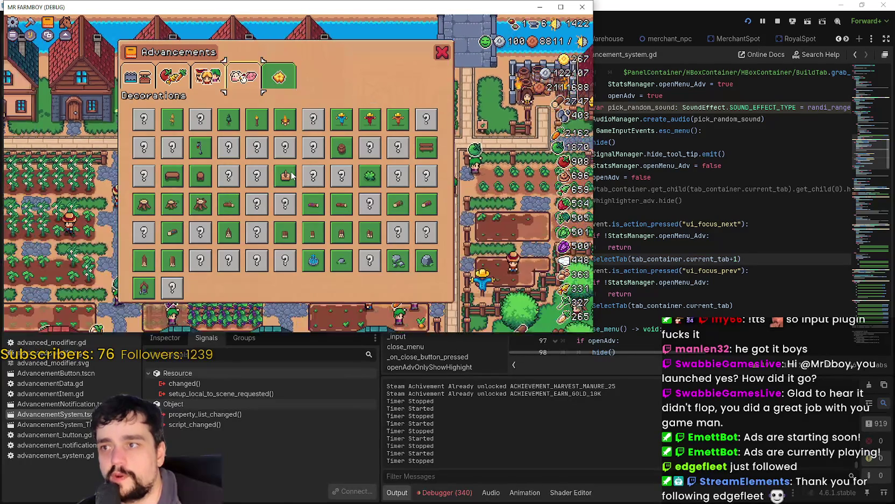
Test left/right tab movement and Tab wrapping from Decorations to the first tab, then return to the script
key(Left)
key(Left)
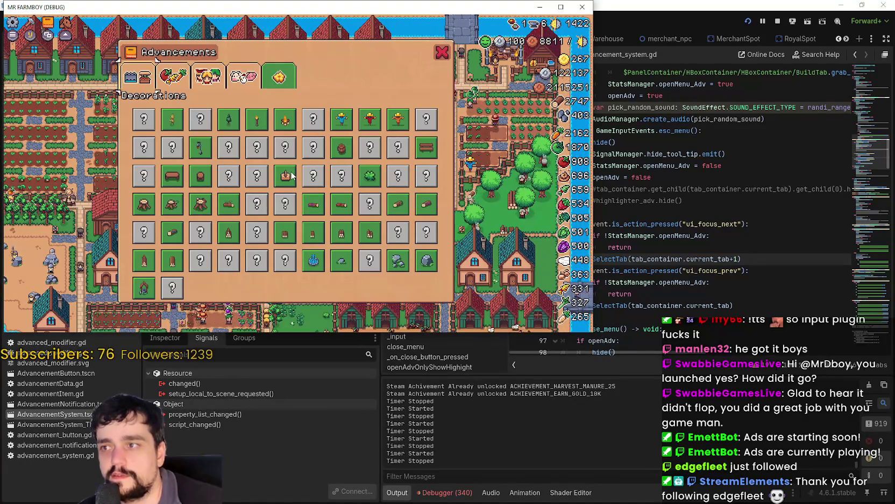
key(Right)
key(Right)
key(Right)
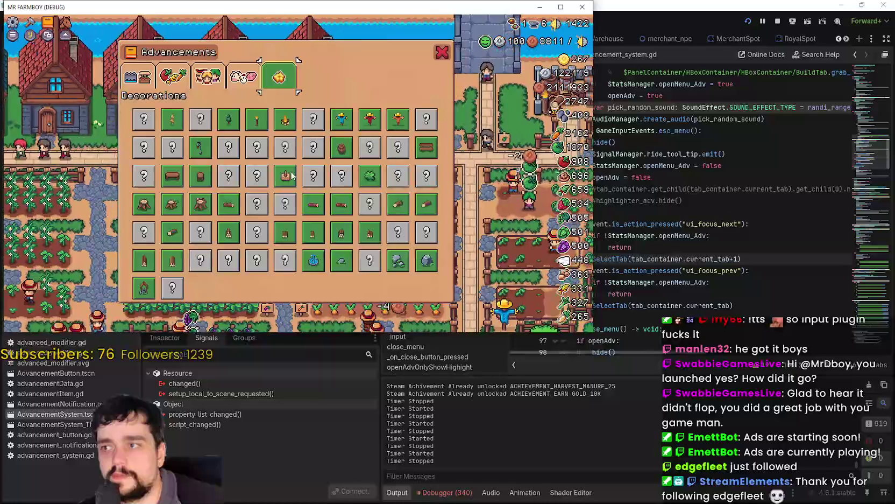
key(Left)
key(Right)
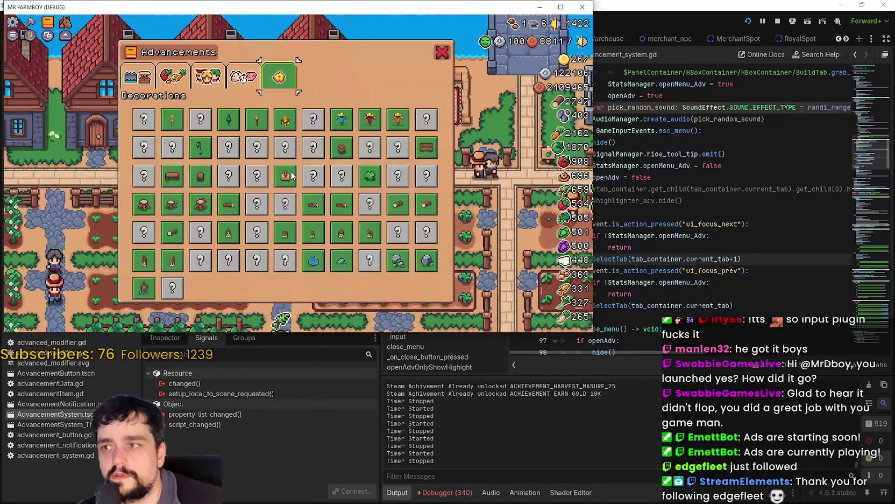
key(Left)
key(Right)
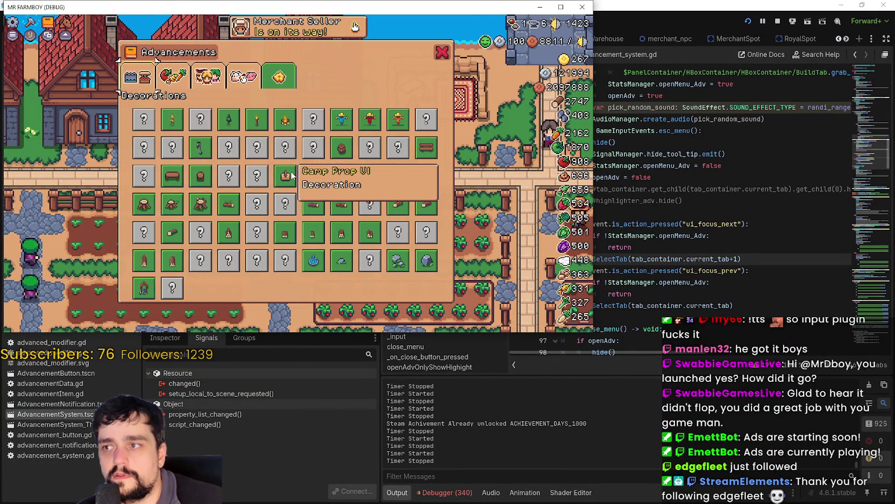
key(Tab)
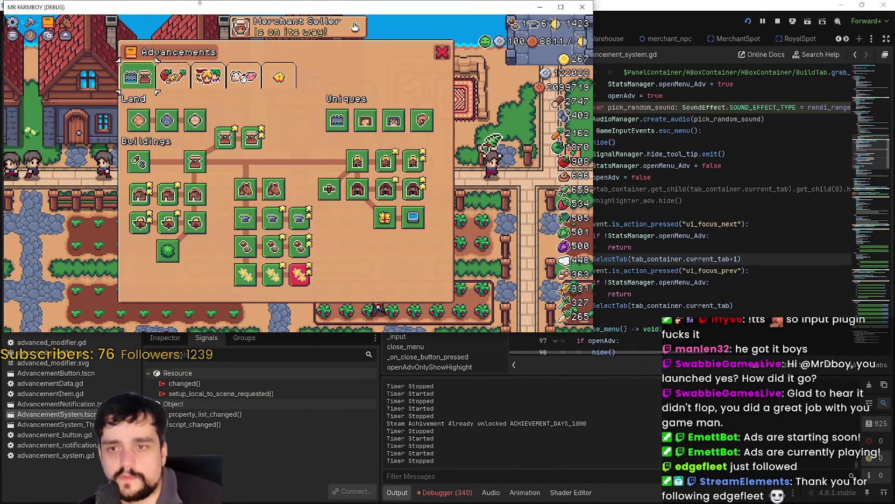
click(698, 247)
Delete the +1 so line 90 reads SelectTab(tab_container.current_tab)
scroll(700, 235, down, 1)
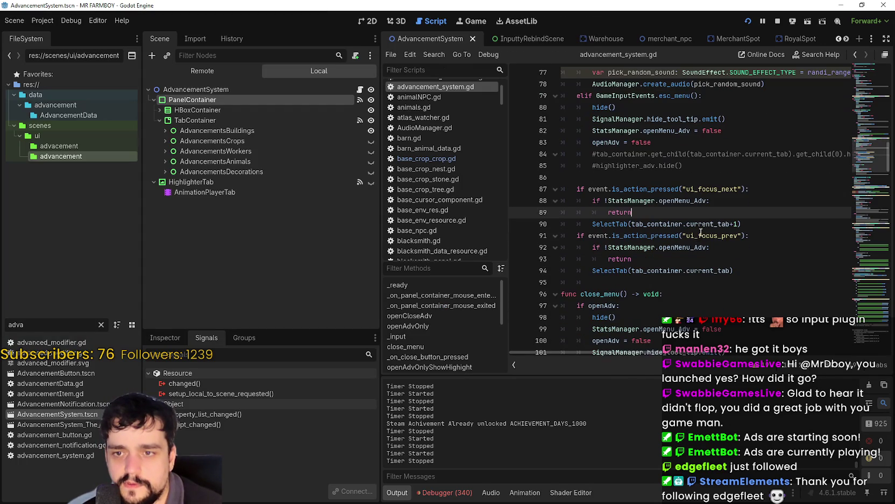
click(734, 223)
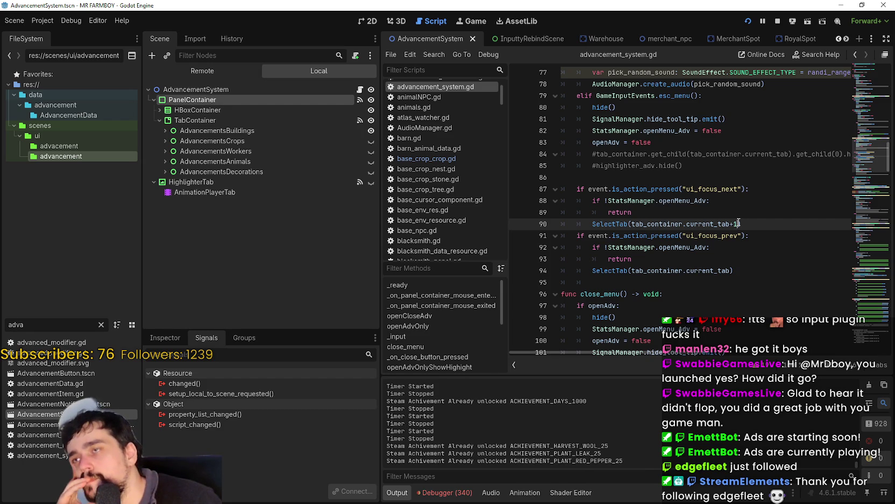
double_click(619, 225)
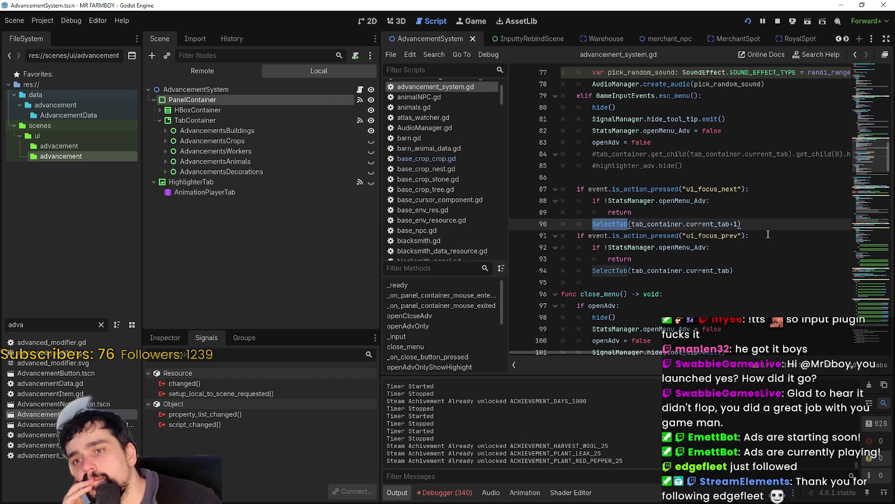
double_click(729, 224)
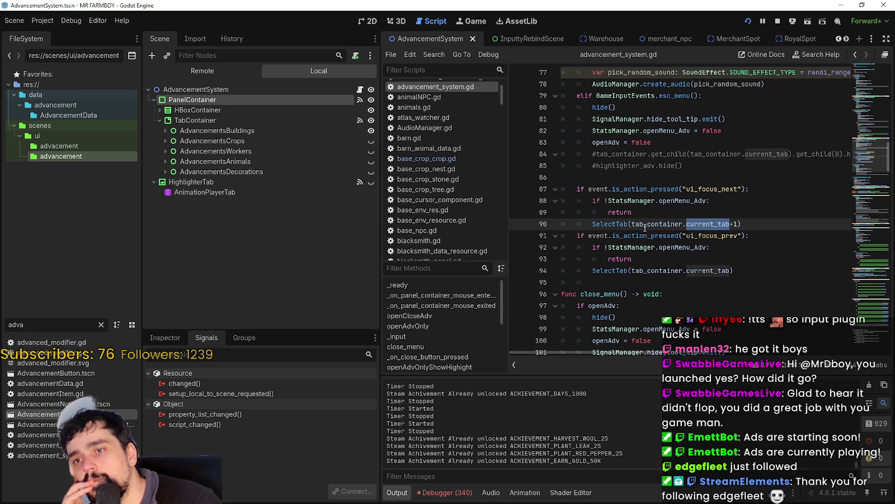
double_click(611, 224)
drag(641, 223, 732, 224)
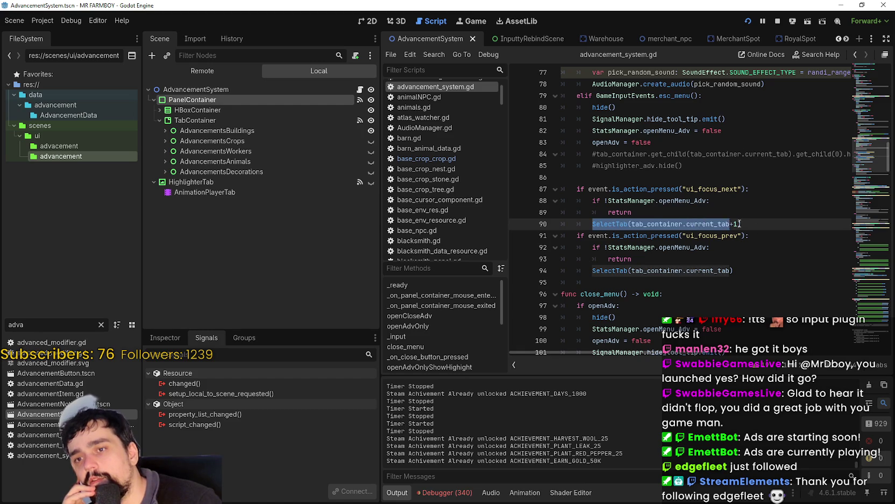
click(731, 223)
key(BackSpace)
key(BackSpace)
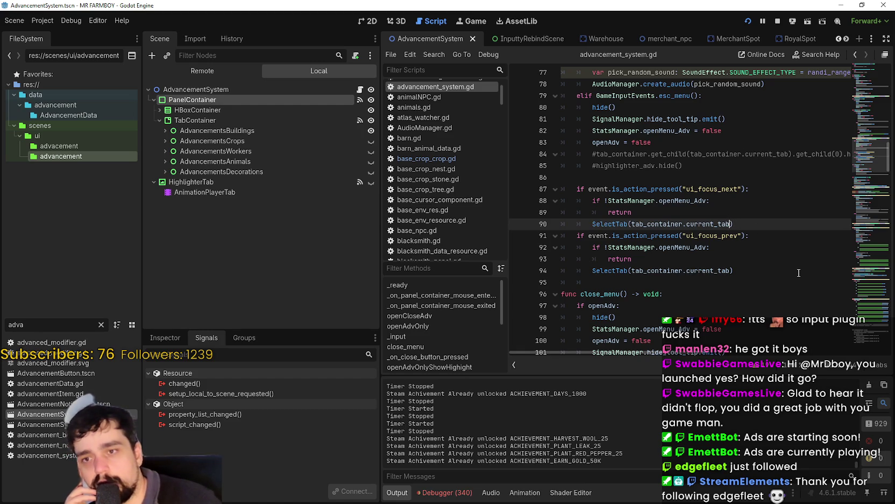
click(771, 258)
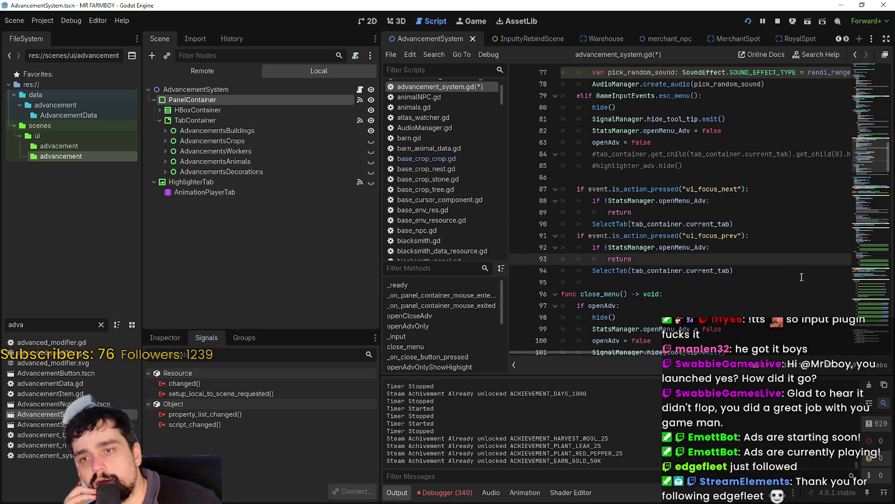
drag(746, 225, 593, 224)
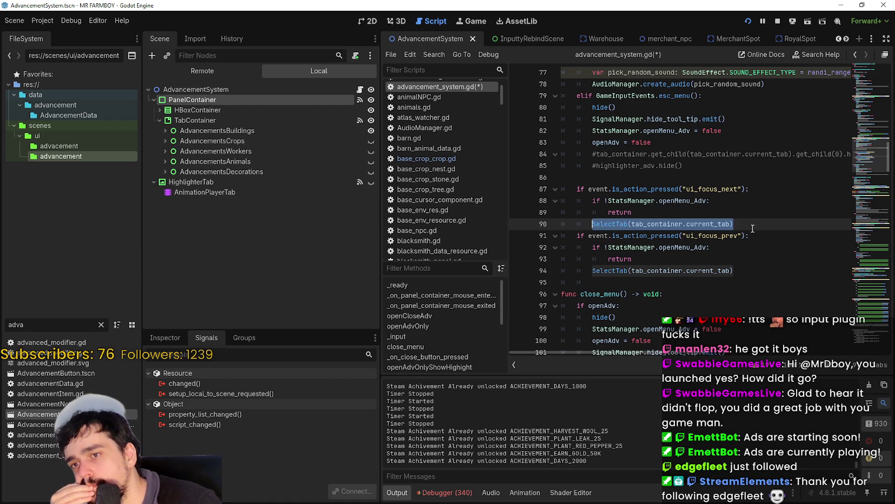
Scroll down to the menu-opening code near line 176 and save the script
scroll(839, 304, up, 2)
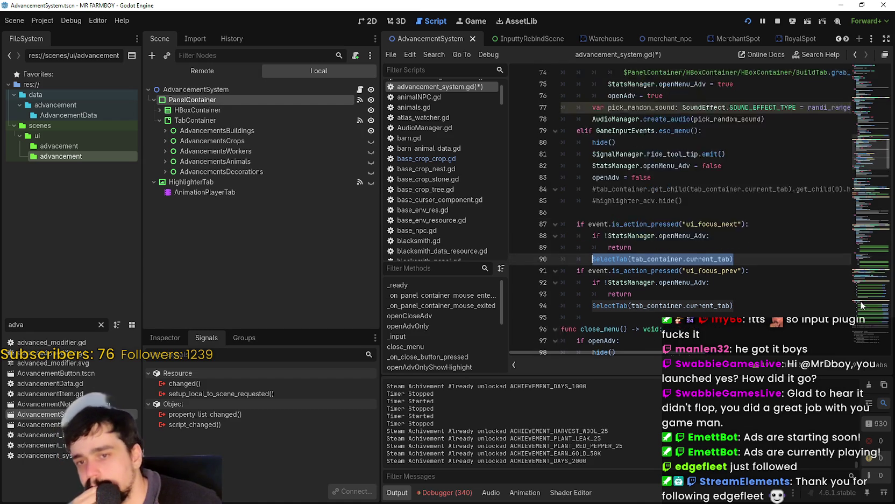
scroll(871, 228, down, 3)
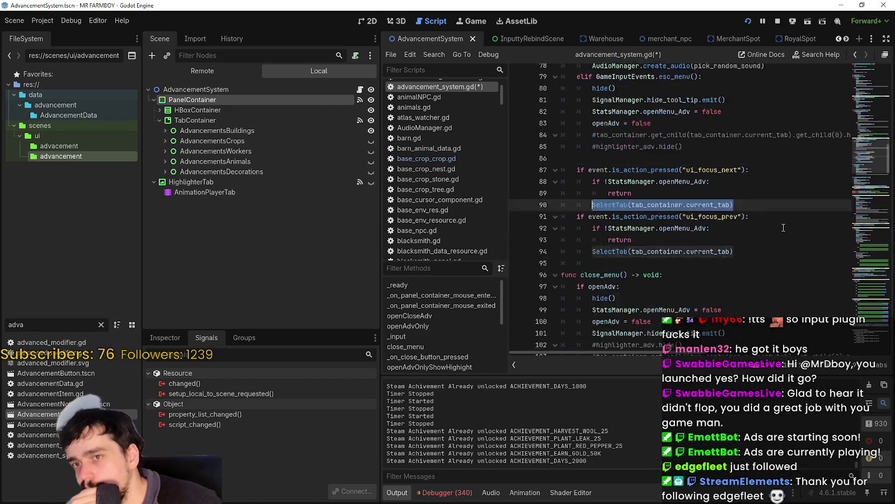
scroll(782, 228, down, 3)
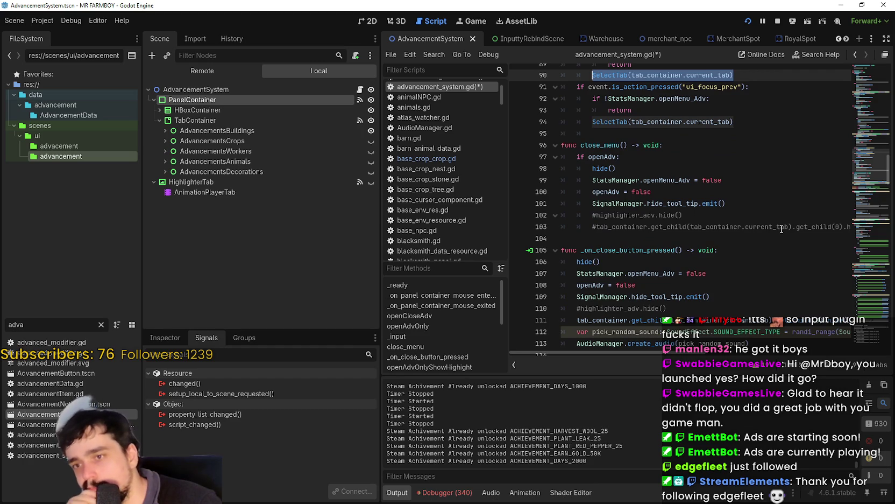
scroll(782, 228, down, 9)
scroll(782, 228, down, 2)
scroll(780, 231, down, 7)
scroll(771, 238, down, 5)
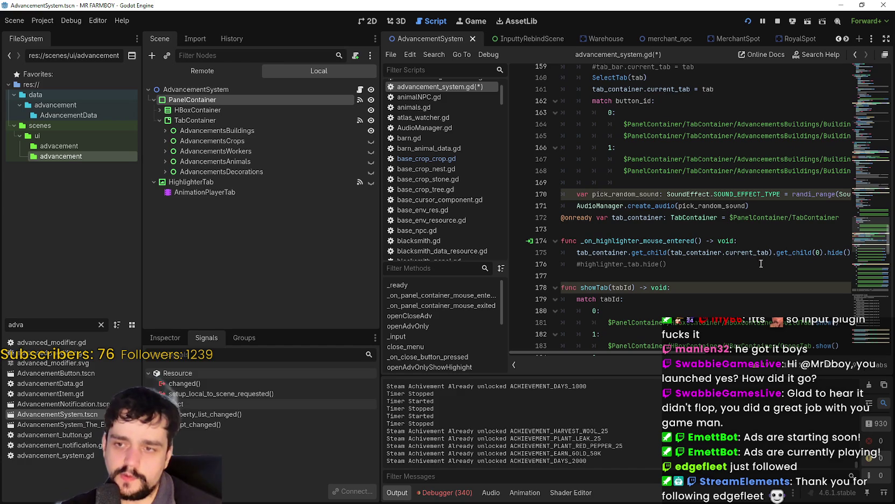
click(778, 264)
key(ctrl+s)
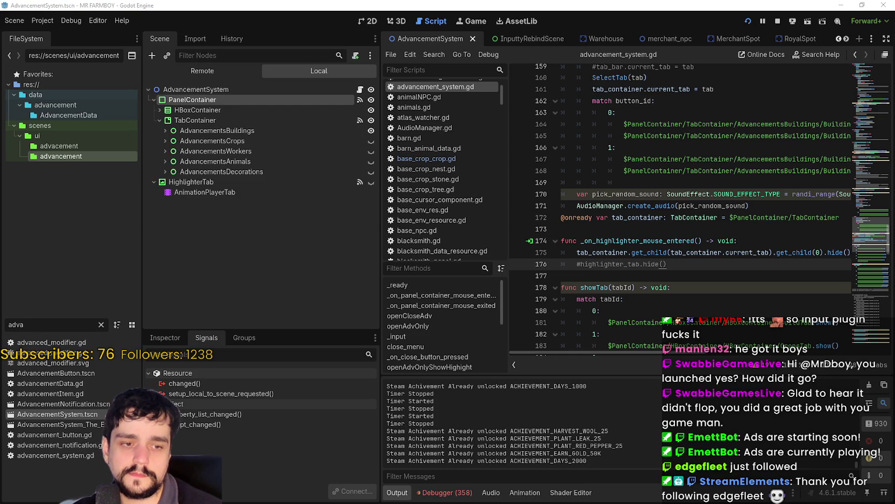
Test the Advancements tabs in the running game, then return to current_tab = tab on line 161
click(652, 209)
click(653, 229)
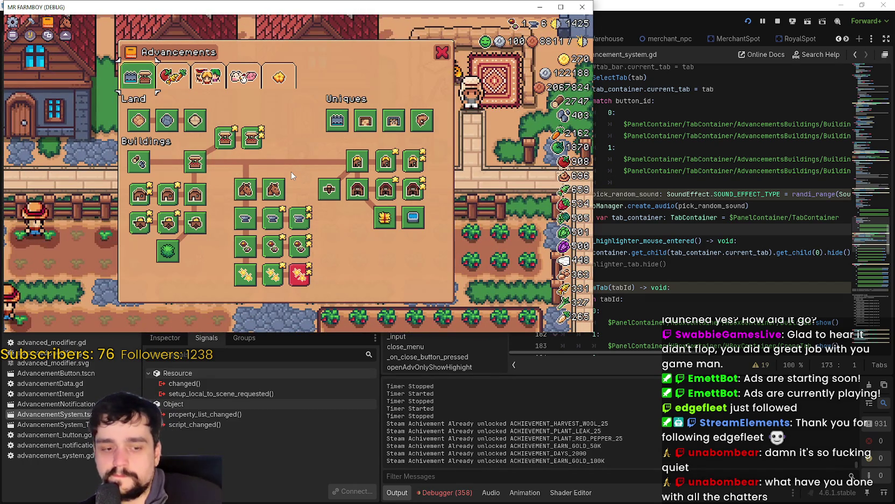
click(655, 89)
scroll(698, 203, up, 2)
double_click(681, 183)
drag(681, 183, 714, 179)
scroll(710, 248, up, 3)
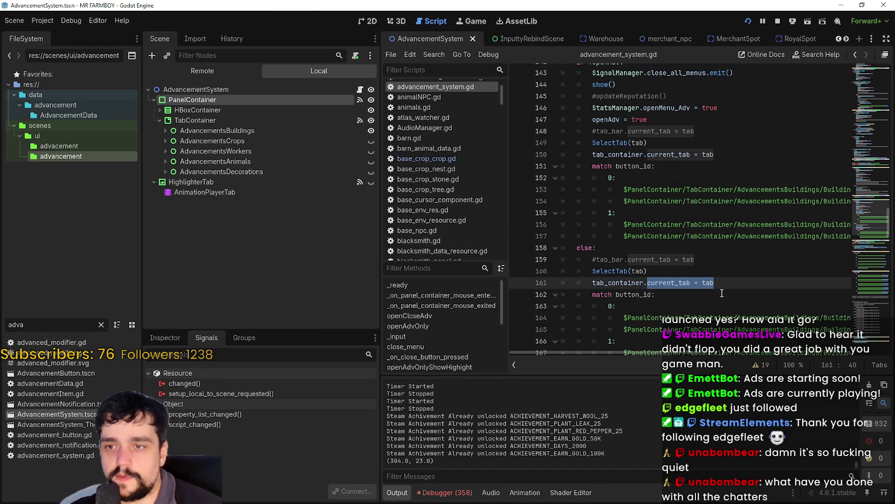
scroll(720, 297, up, 7)
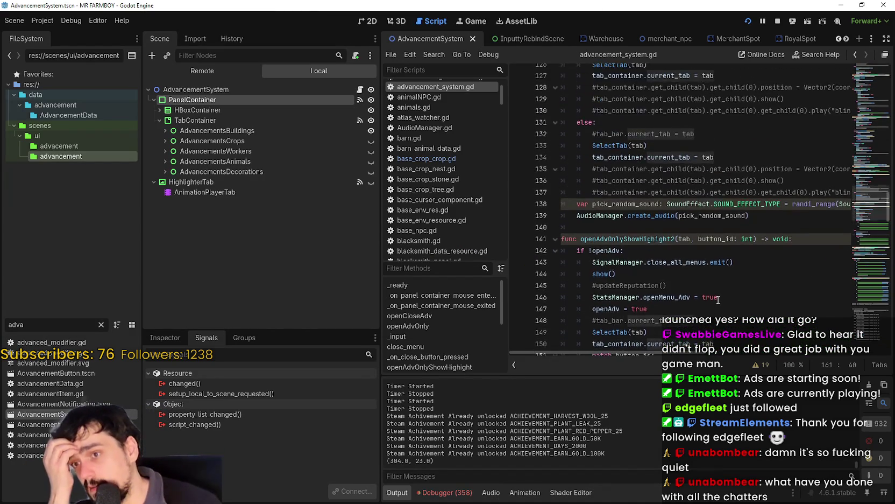
scroll(719, 299, up, 2)
scroll(721, 296, up, 4)
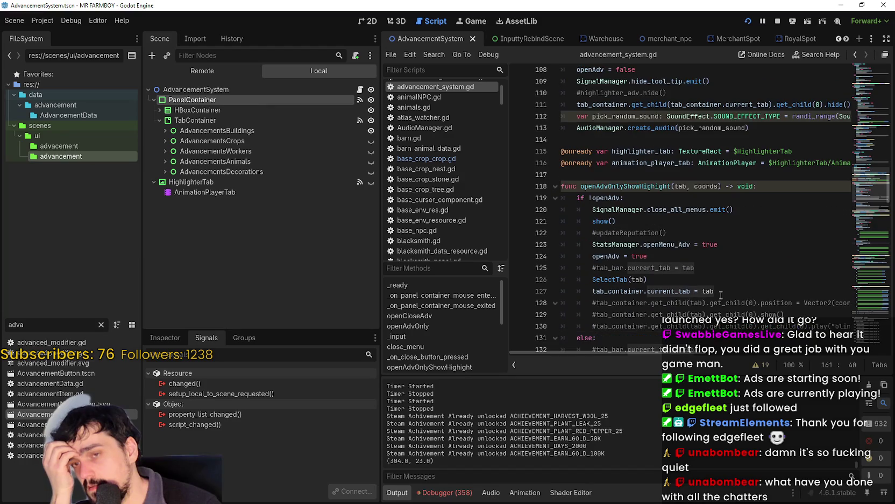
scroll(721, 295, up, 7)
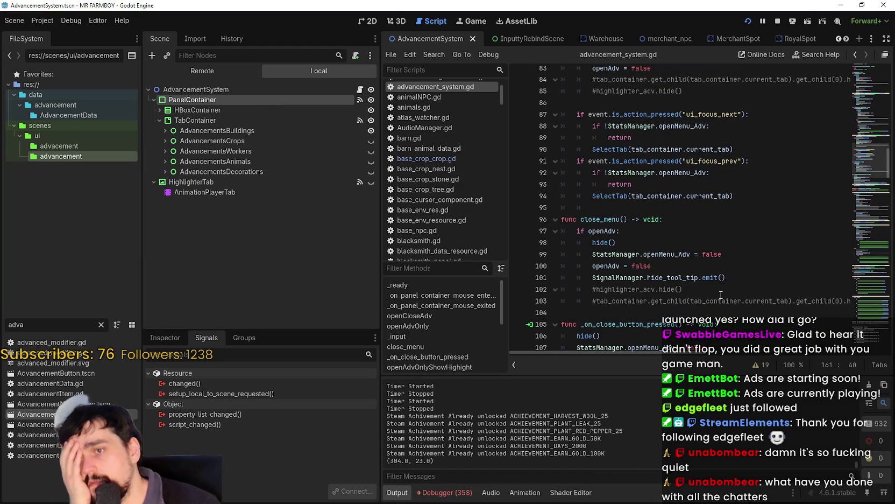
scroll(716, 274, up, 2)
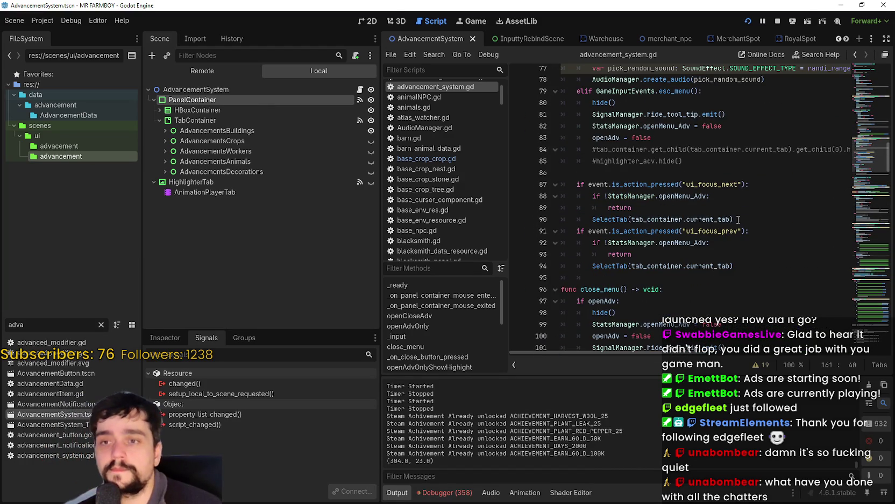
double_click(727, 186)
double_click(654, 184)
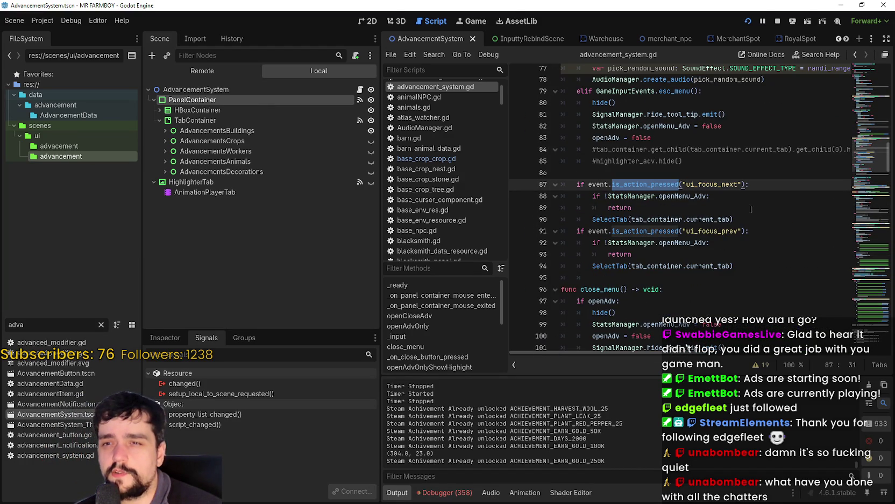
text(is_)
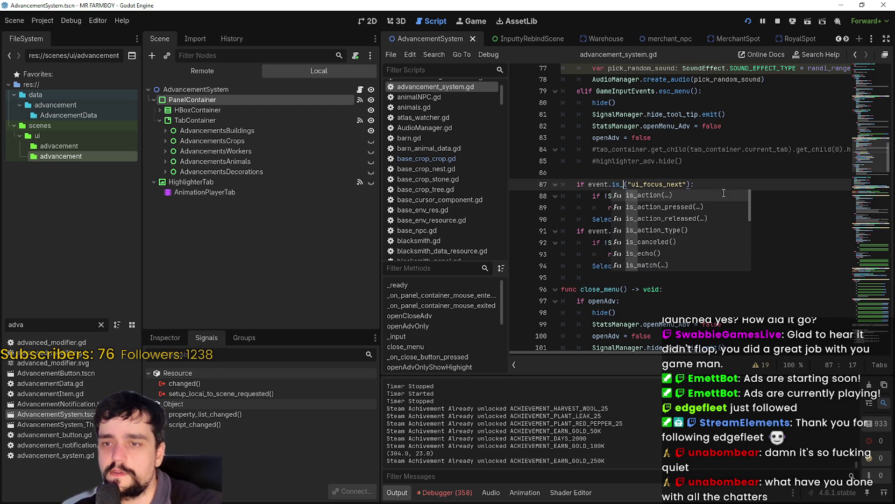
text(action_)
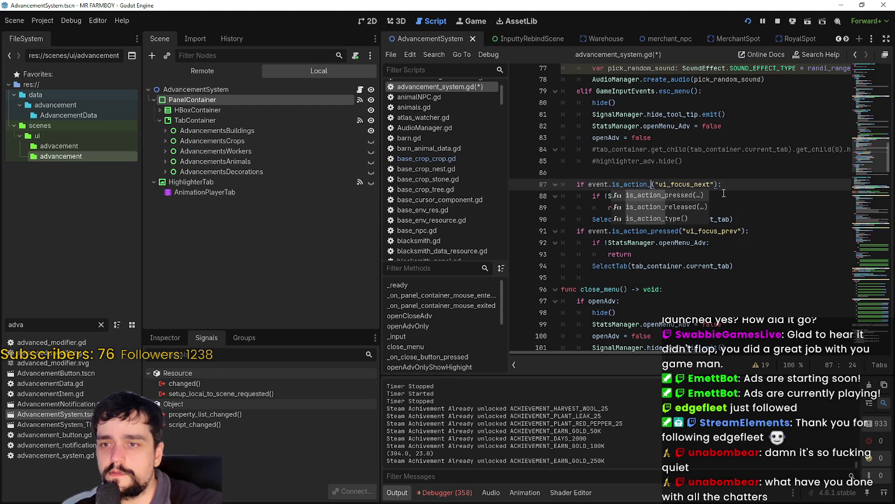
text(j)
key(BackSpace)
key(BackSpace)
key(BackSpace)
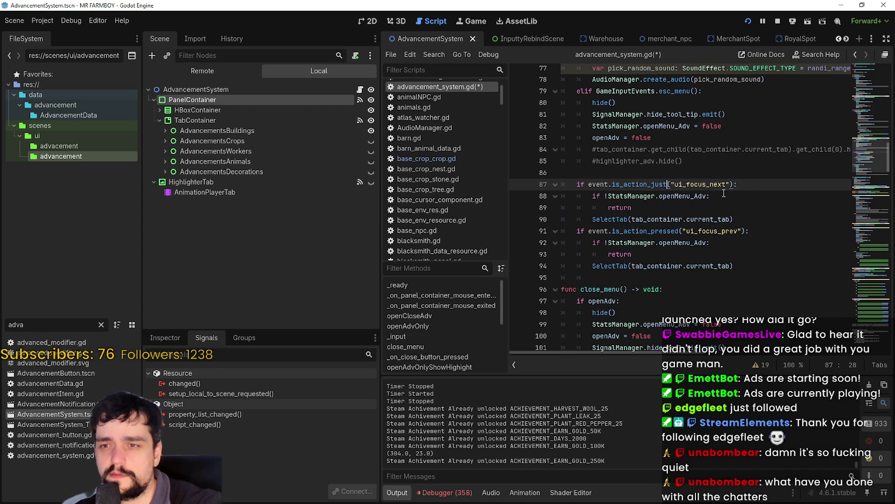
key(BackSpace)
key(BackSpace)
key(BackSpace)
text(just)
key(BackSpace)
key(BackSpace)
key(BackSpace)
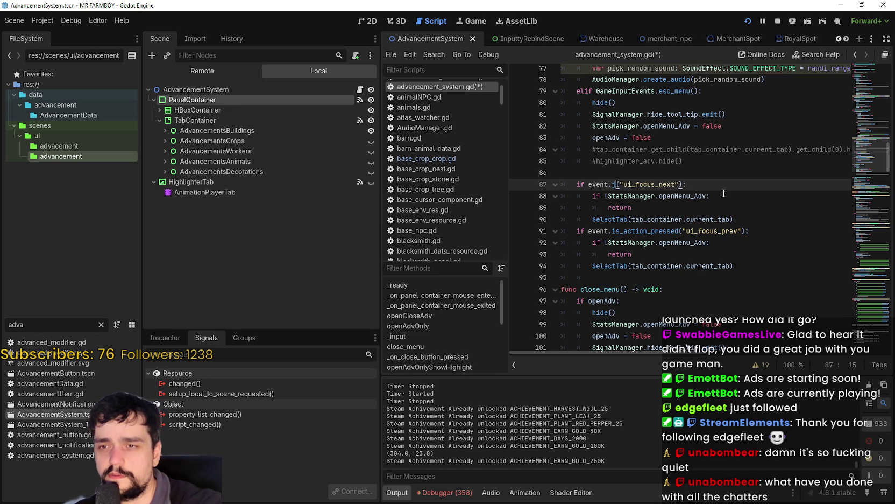
text(acti)
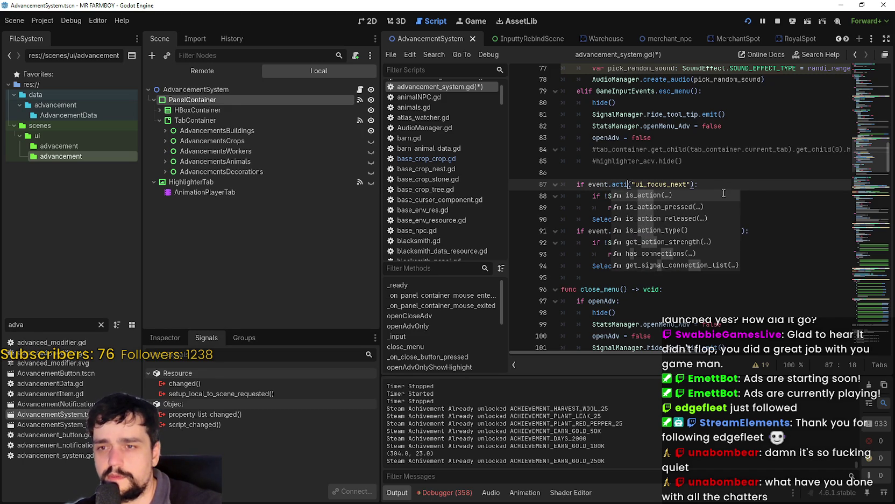
key(Down)
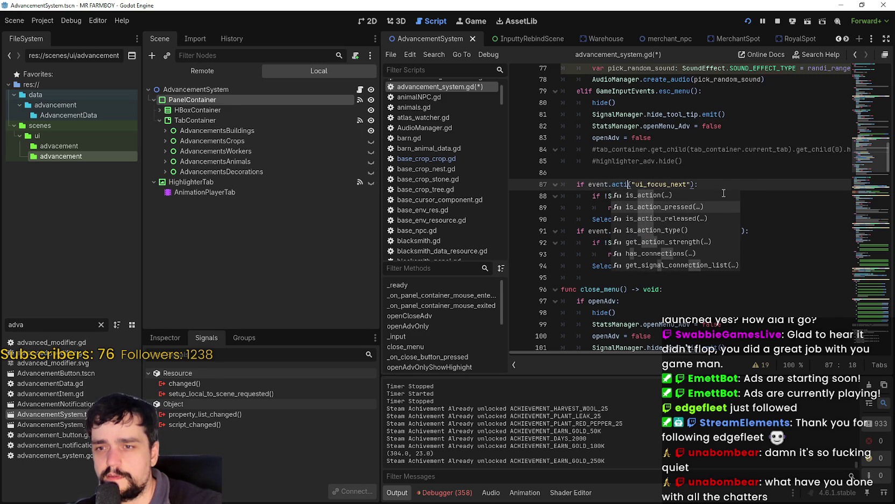
key(Return)
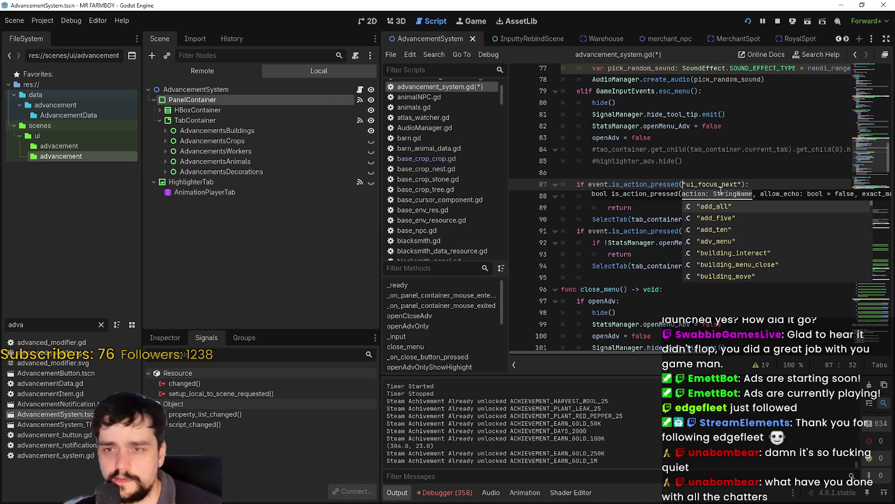
Restore +1 after current_tab in line 90's SelectTab call and save
click(681, 176)
mouse_move(635, 184)
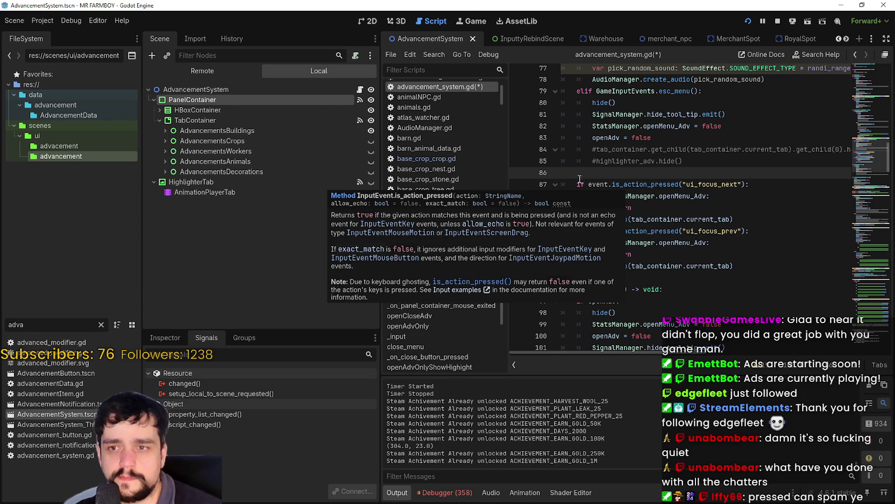
scroll(664, 172, up, 2)
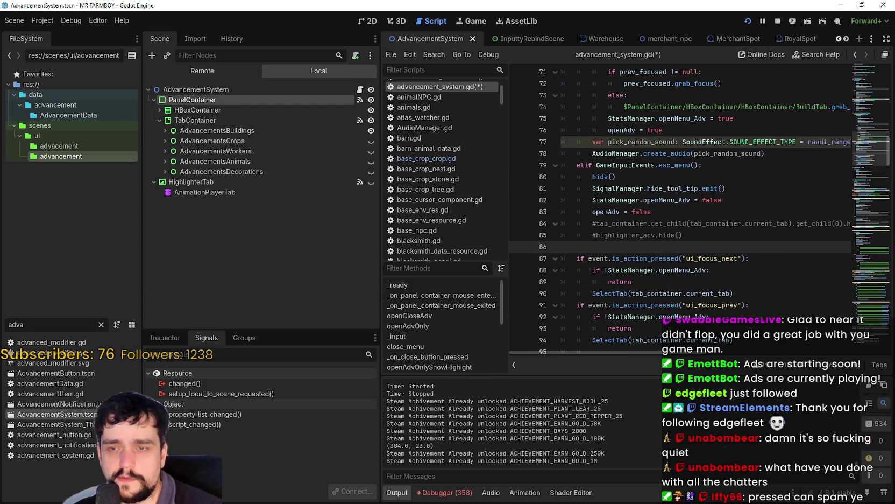
scroll(743, 290, down, 1)
click(731, 236)
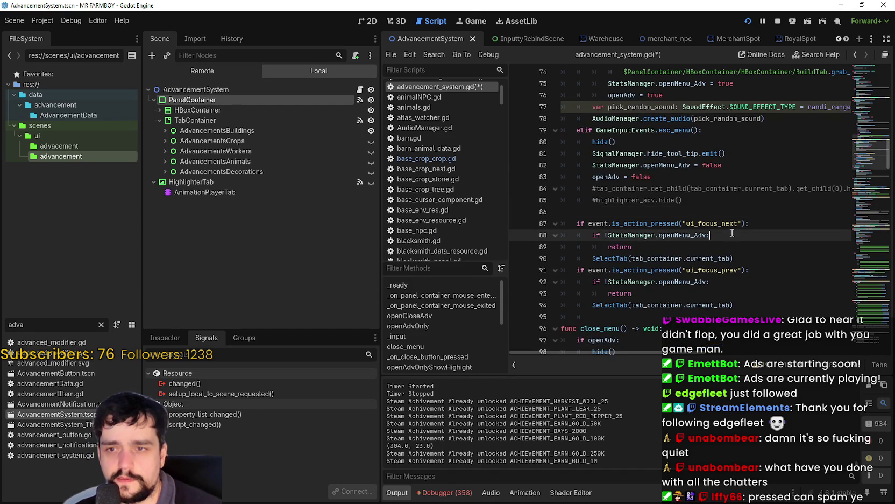
click(711, 258)
click(755, 278)
click(727, 258)
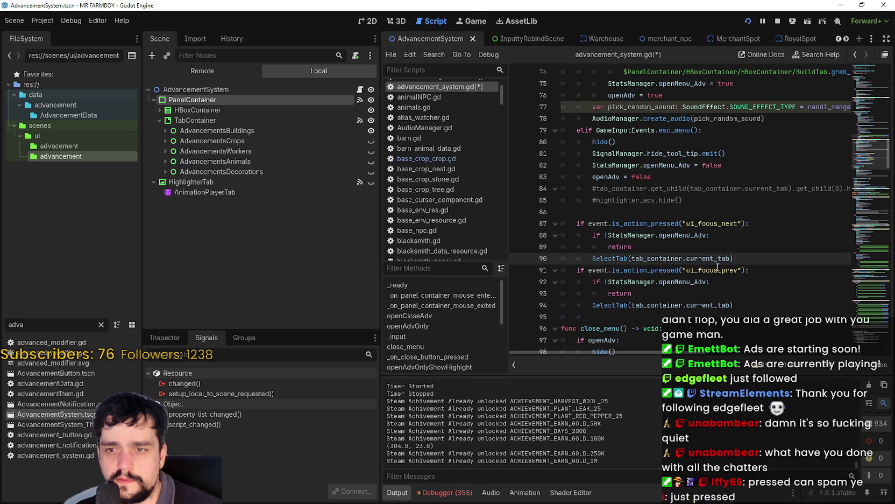
text(+1)
key(ctrl+s)
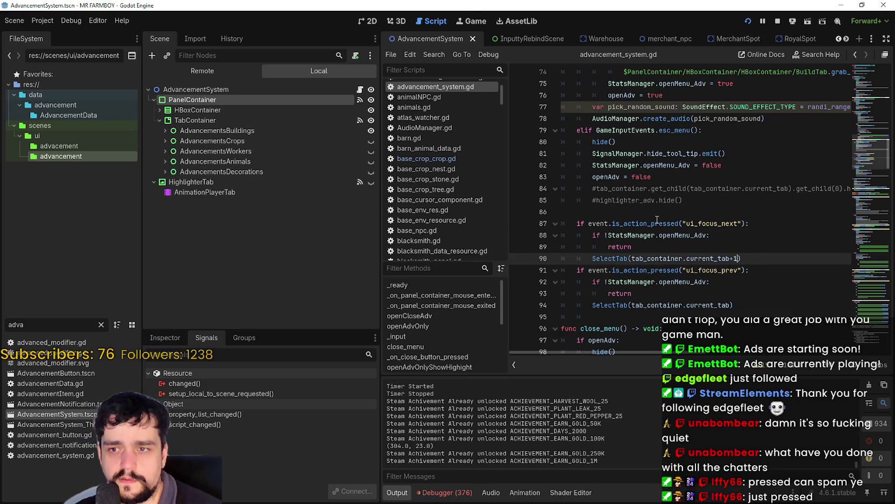
Cycle forward through the Advancements tabs in the running game, then return to the script
key(alt+Tab)
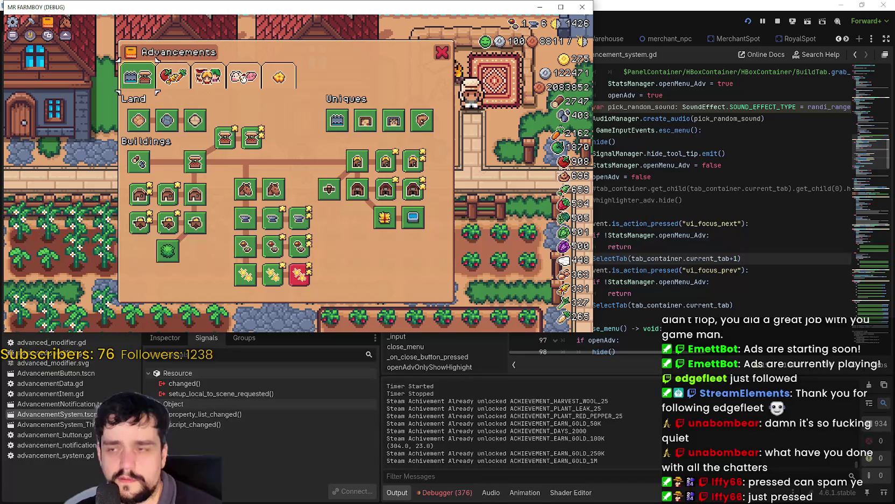
key(Tab)
key(Tab)
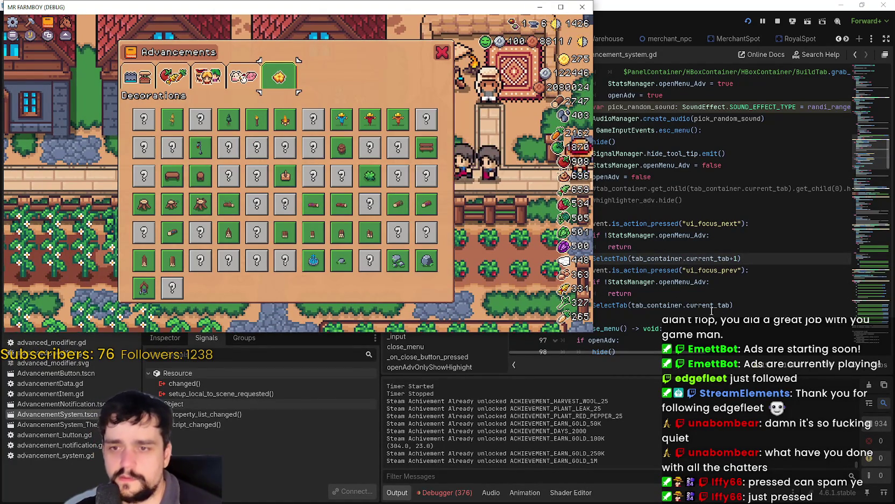
click(729, 305)
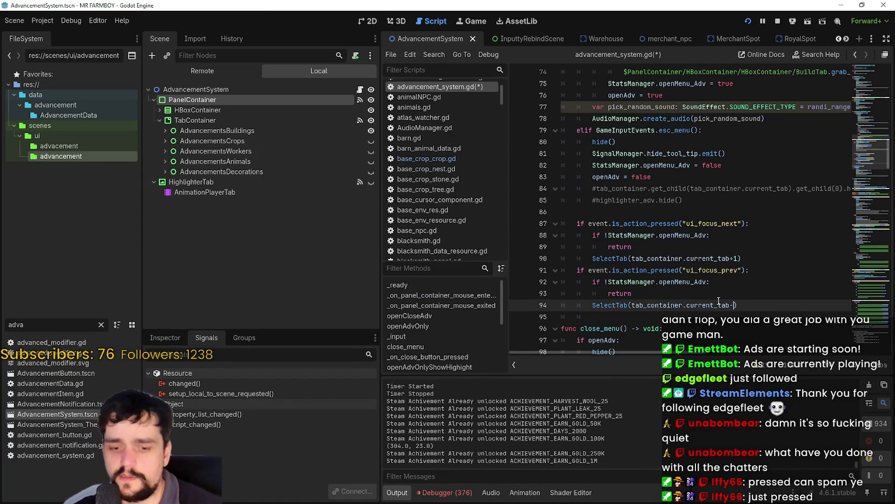
Add -1 to line 94's SelectTab call, save, and change line 87's check to is_pressed
text(-1)
key(ctrl+s)
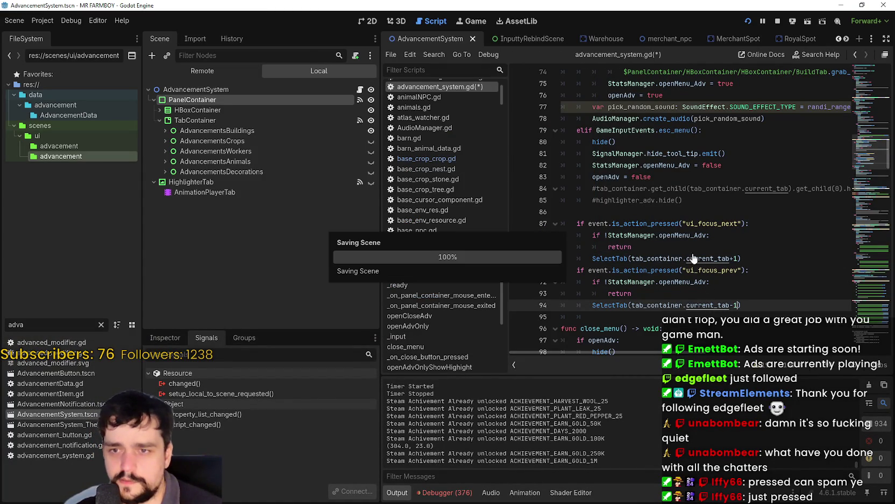
click(696, 216)
double_click(645, 225)
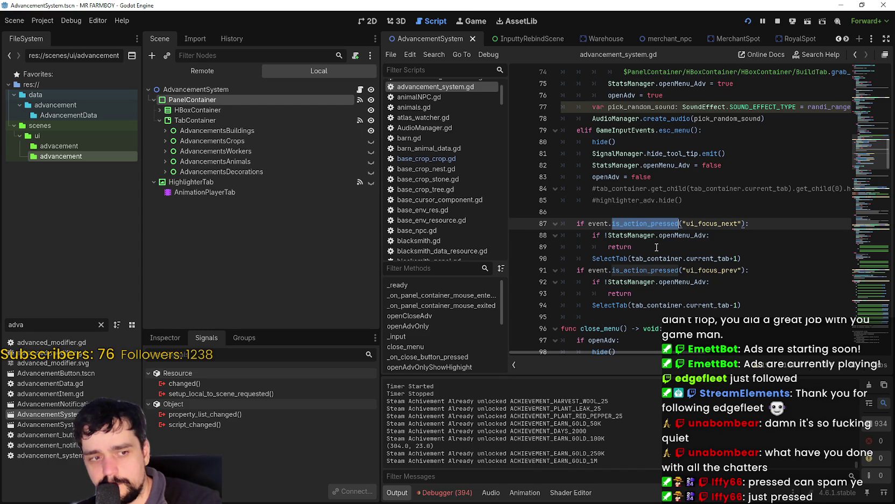
text(is_pr)
key(Return)
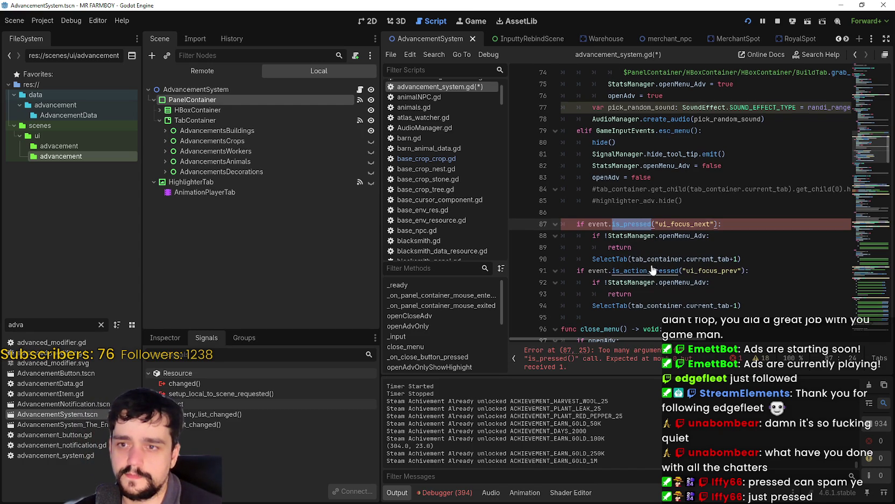
Replace is_action_pressed with is_pressed on line 91's ui_focus_prev check
click(684, 283)
double_click(646, 270)
text(is_pressed)
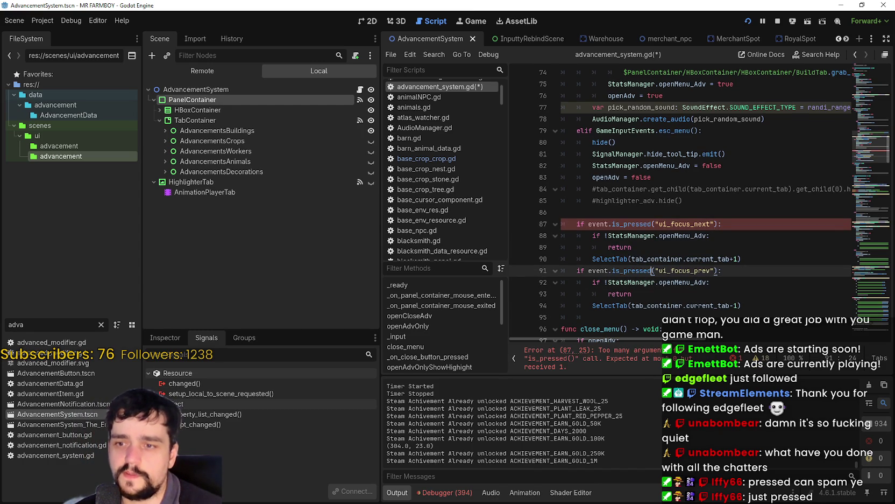
Change line 87's ui_focus_next check from is_pressed to just_pressed
mouse_move(641, 221)
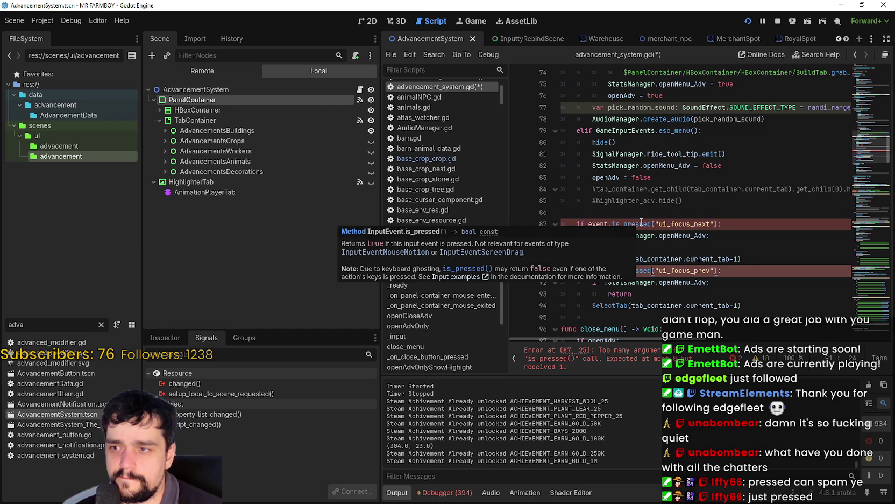
double_click(642, 224)
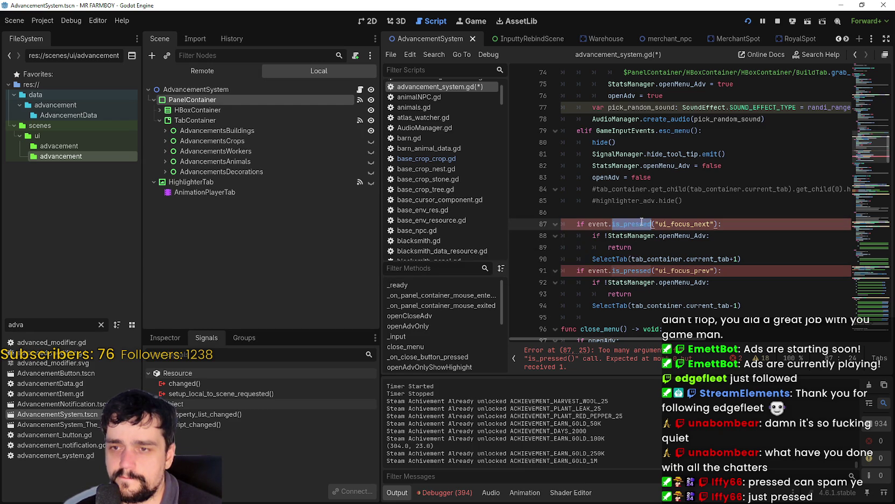
scroll(672, 280, up, 1)
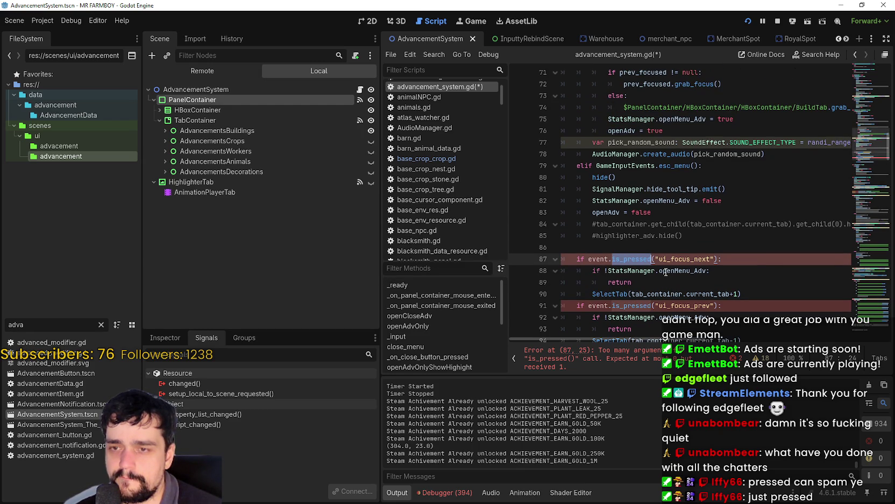
mouse_move(666, 272)
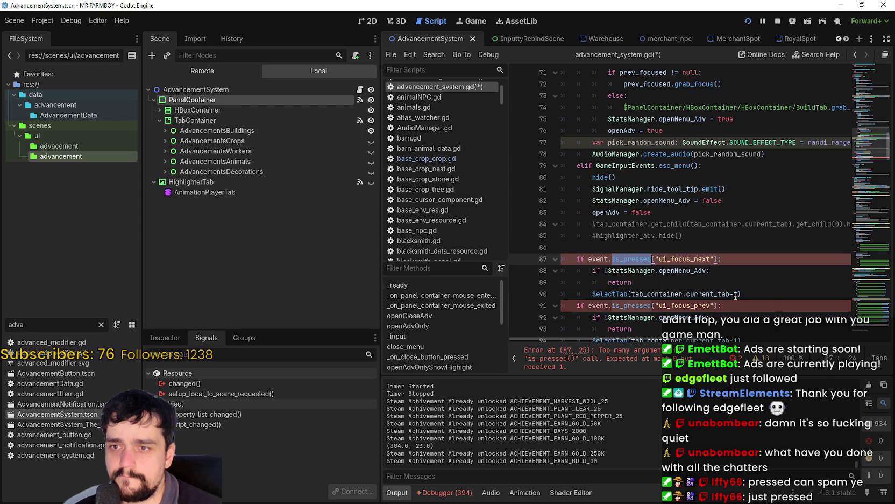
scroll(735, 297, up, 6)
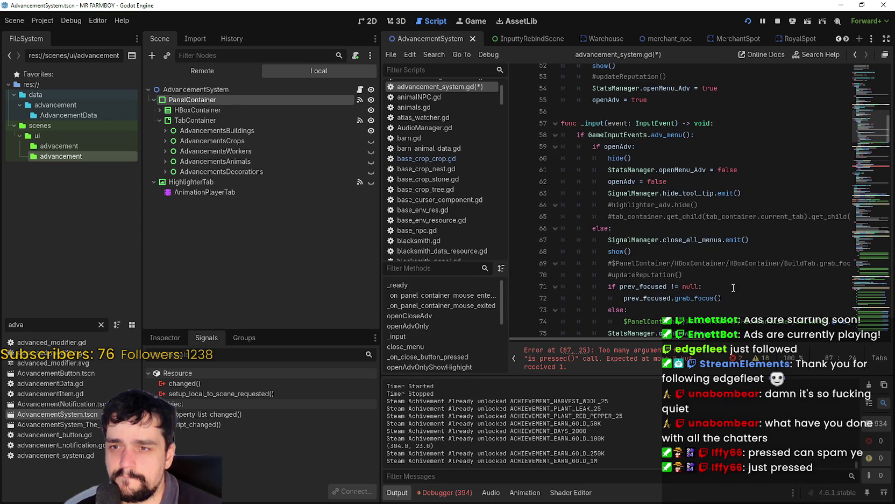
scroll(635, 215, down, 6)
double_click(646, 262)
scroll(644, 259, down, 4)
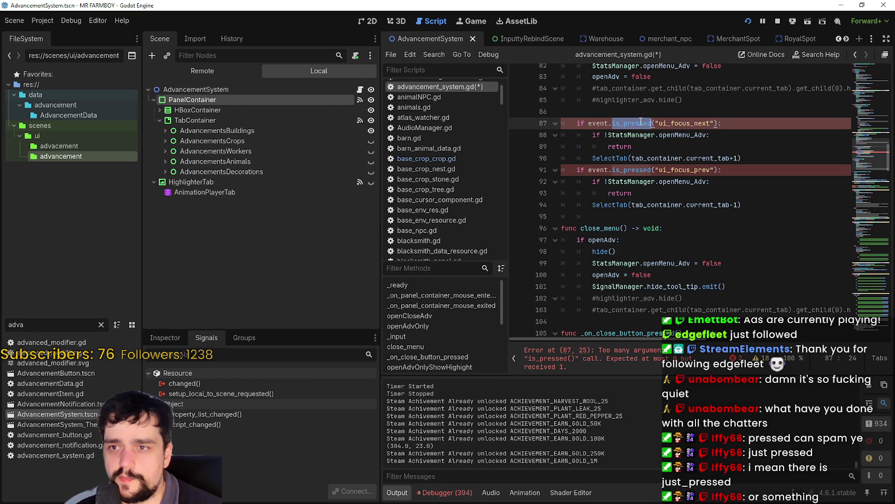
text(just_)
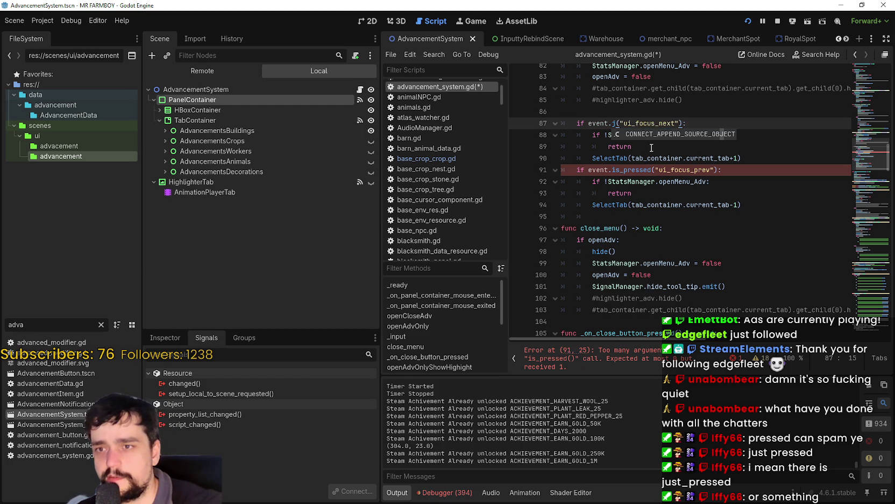
text(pressed)
Search all project files for just_pressed with Find in Files
scroll(651, 148, up, 10)
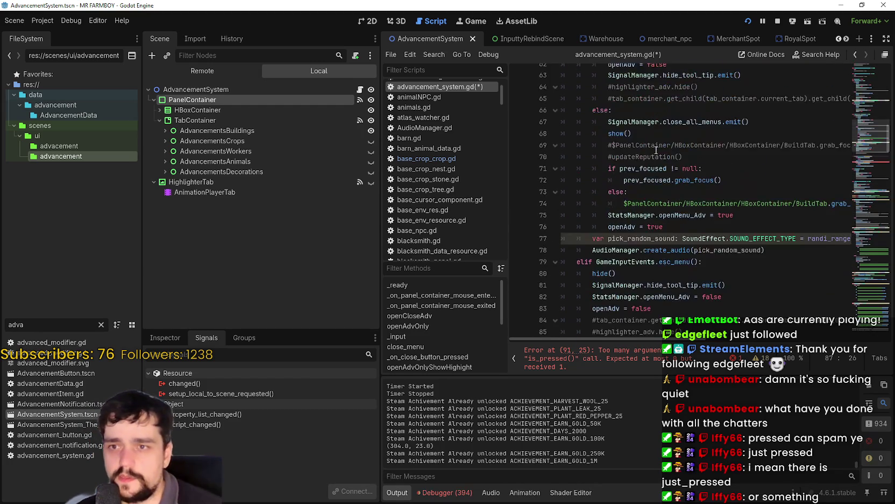
scroll(642, 179, down, 8)
click(604, 214)
double_click(635, 202)
key(ctrl+c)
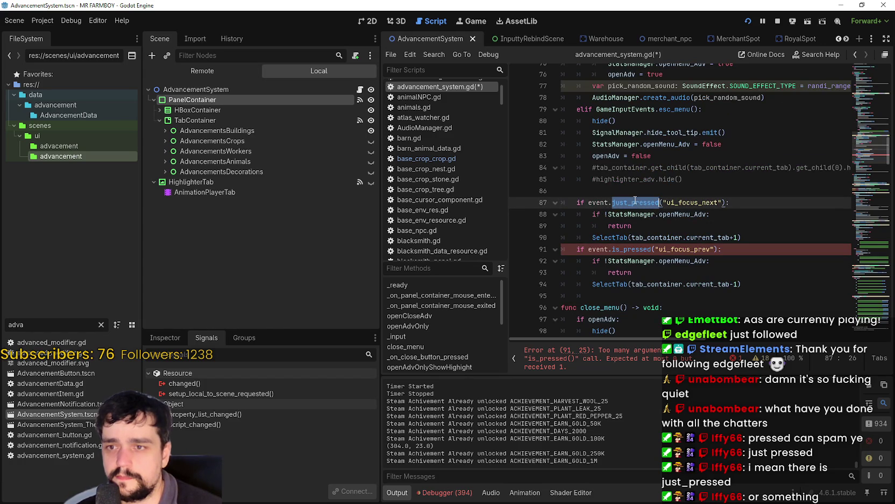
click(634, 191)
key(ctrl+shift+f)
key(ctrl+v)
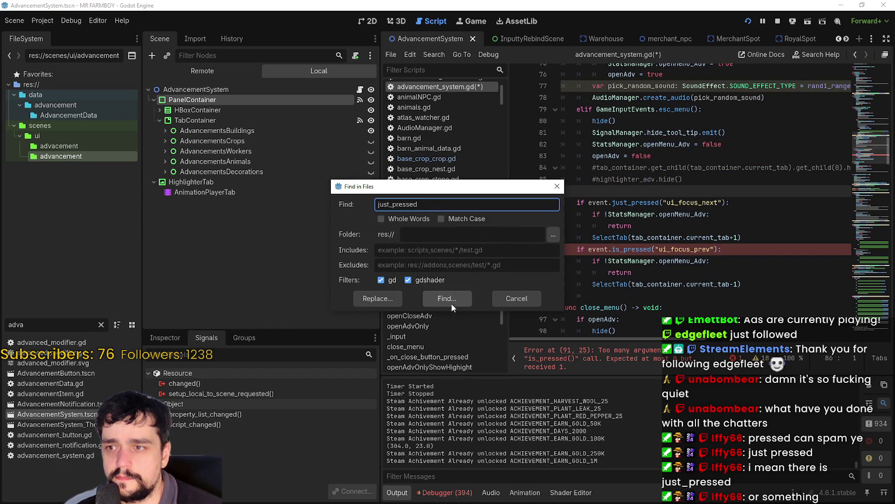
Dismiss the project search, look up 'is_pre' in Search Help, then cancel
click(509, 302)
click(622, 213)
scroll(769, 256, up, 2)
scroll(716, 279, down, 2)
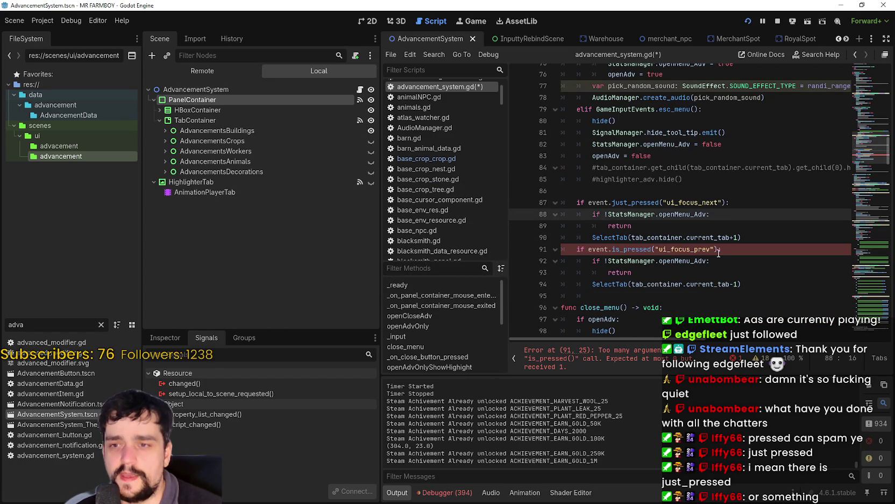
double_click(700, 201)
click(763, 195)
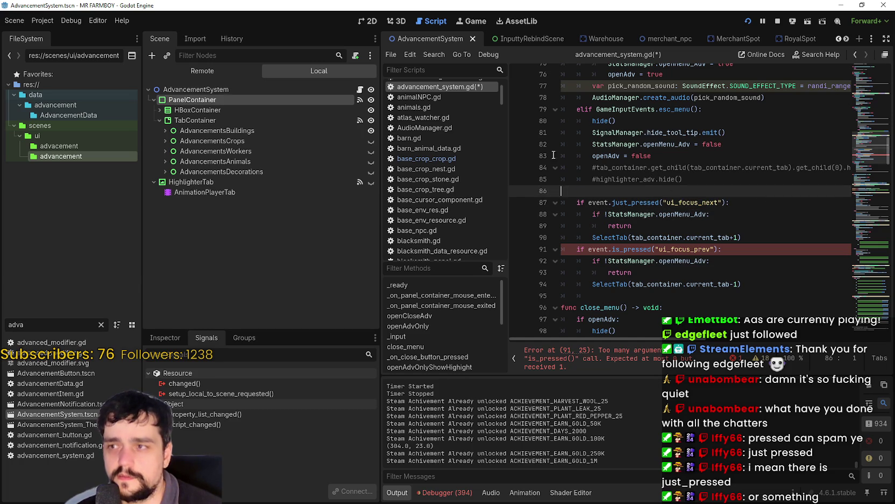
click(43, 20)
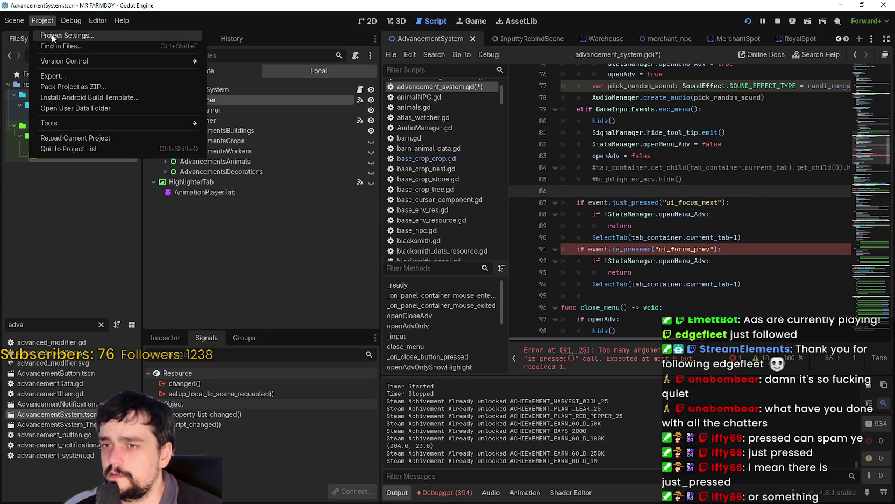
click(121, 21)
click(156, 35)
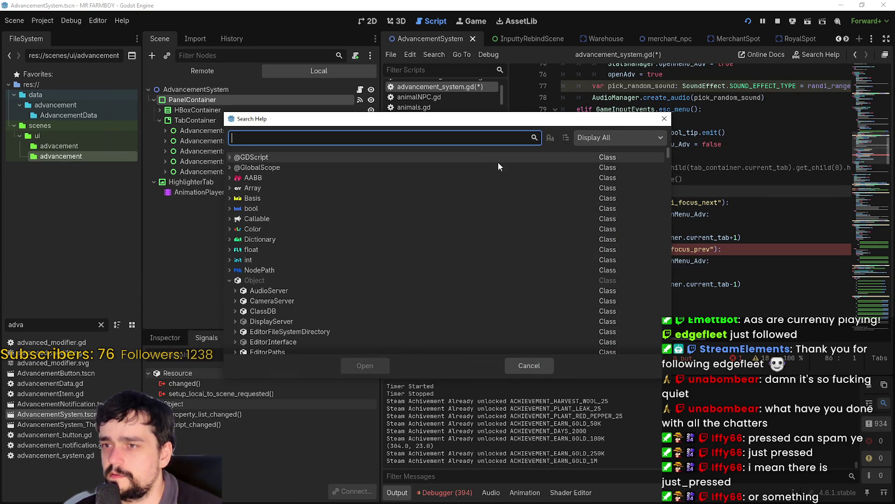
text(is_)
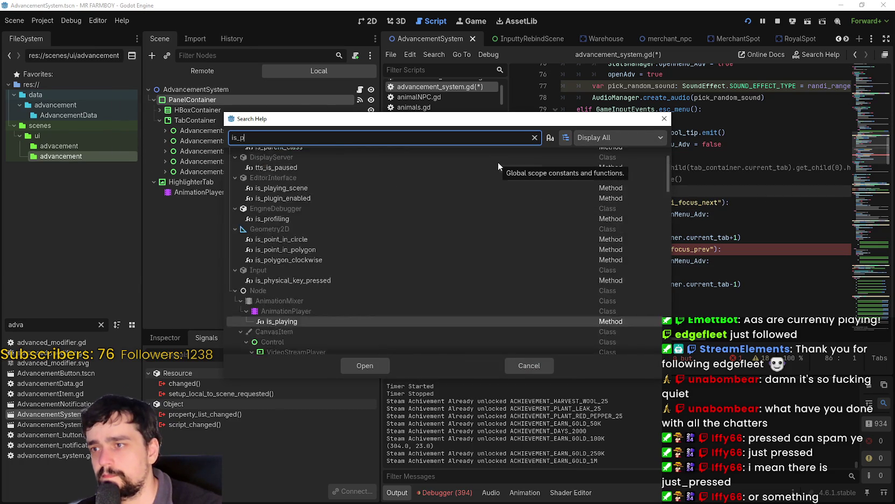
text(pre)
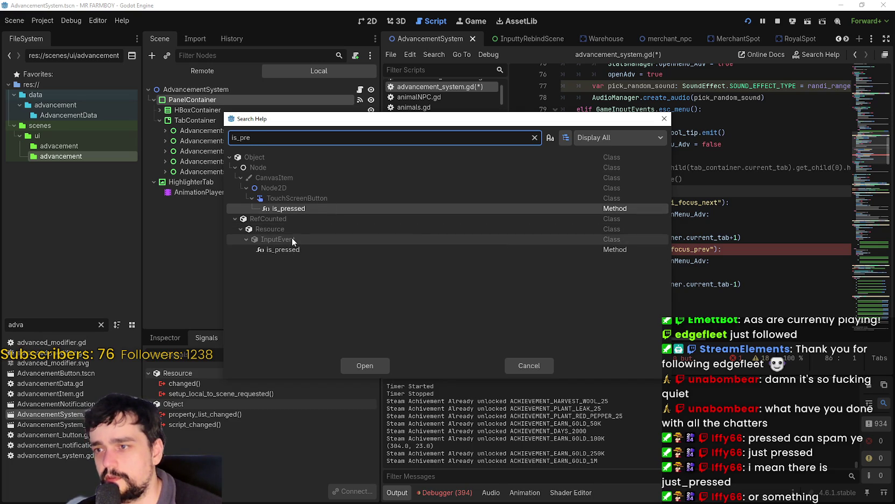
click(662, 120)
Search help for just_pressed, then is_pres, select InputEvent's is_pressed, and cancel
scroll(688, 253, up, 7)
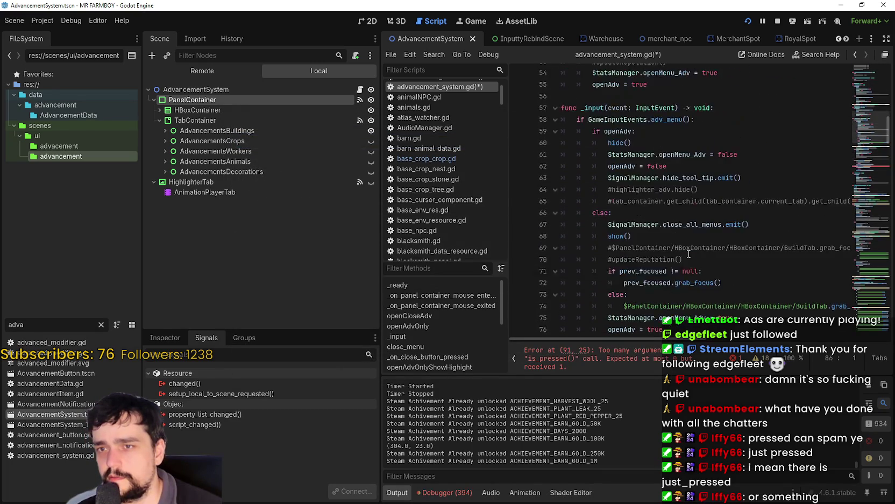
scroll(688, 252, up, 3)
scroll(685, 108, up, 1)
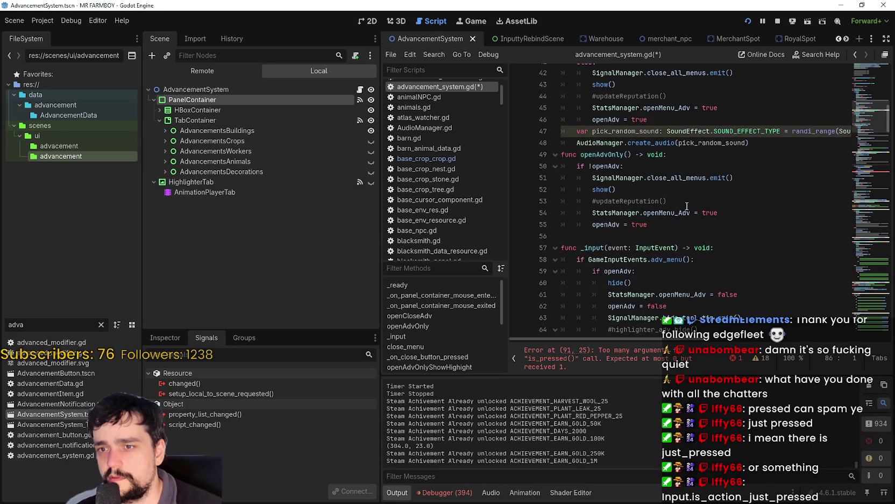
scroll(672, 161, down, 2)
double_click(660, 177)
scroll(694, 259, down, 5)
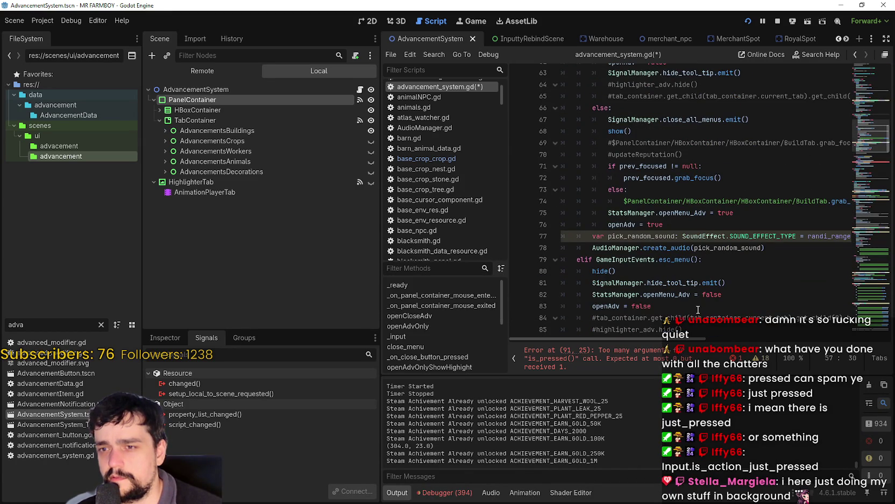
scroll(698, 309, down, 4)
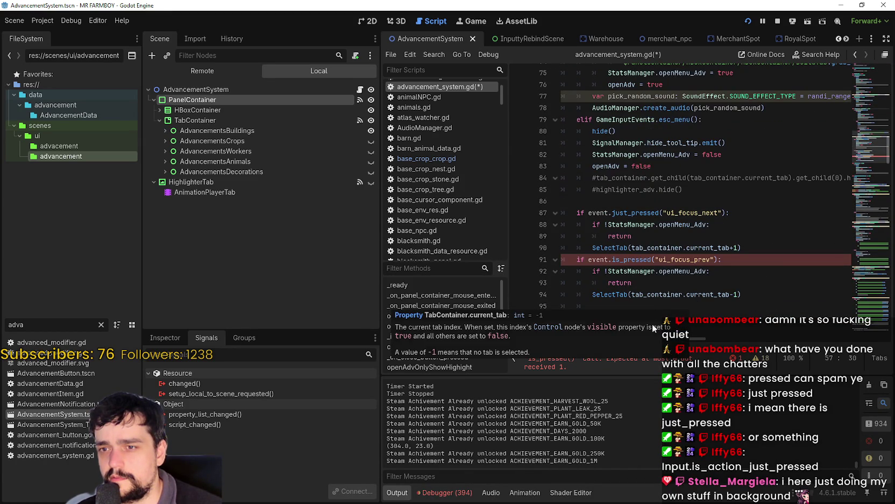
click(121, 20)
click(137, 35)
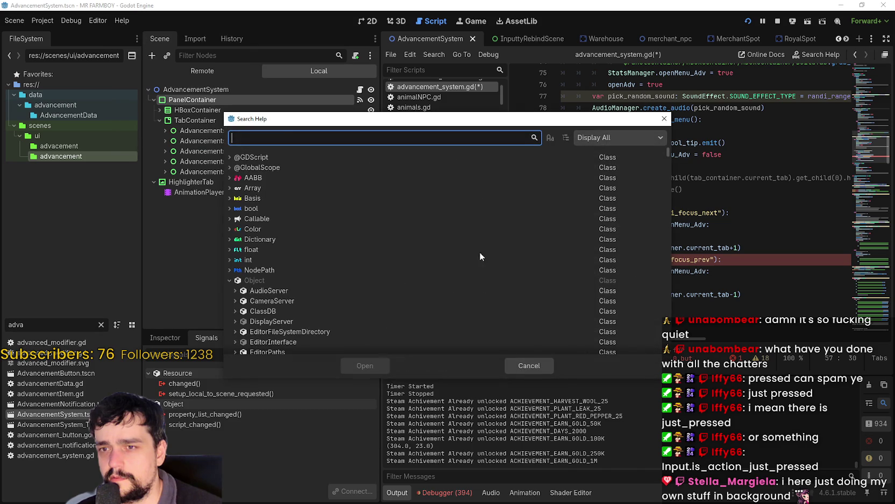
text(just)
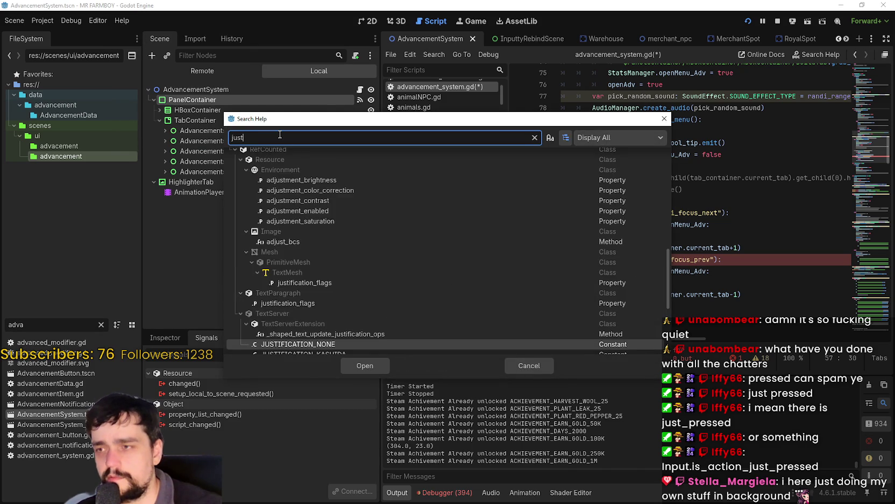
text(_pressed)
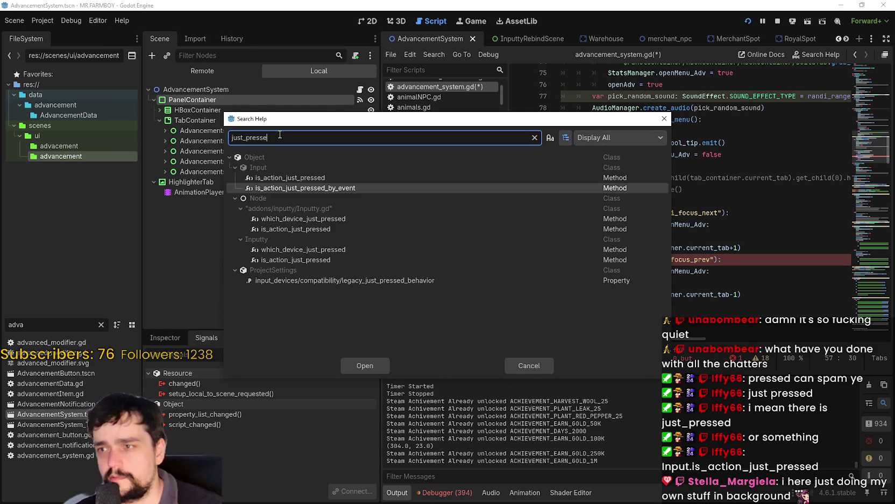
key(ctrl+a)
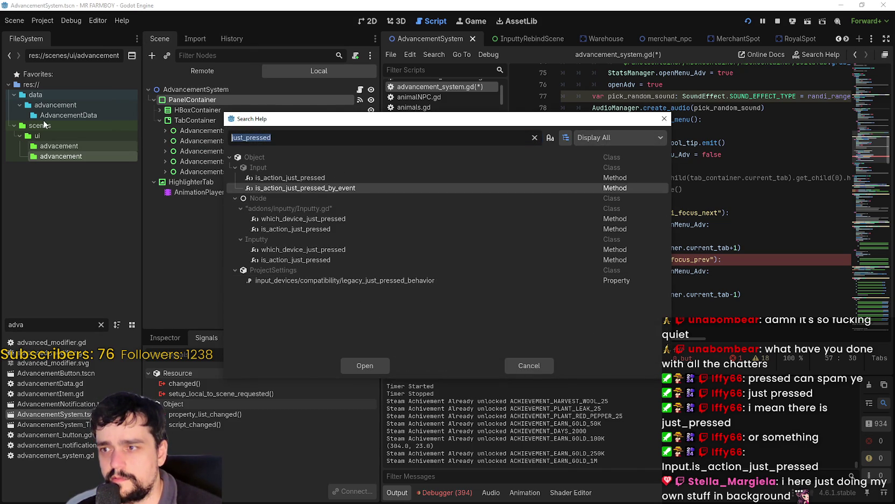
text(is_pres)
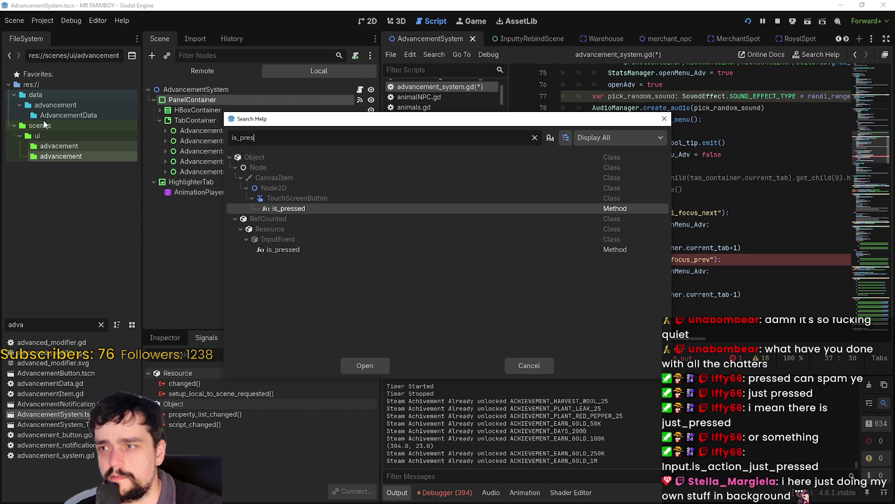
click(302, 250)
click(537, 366)
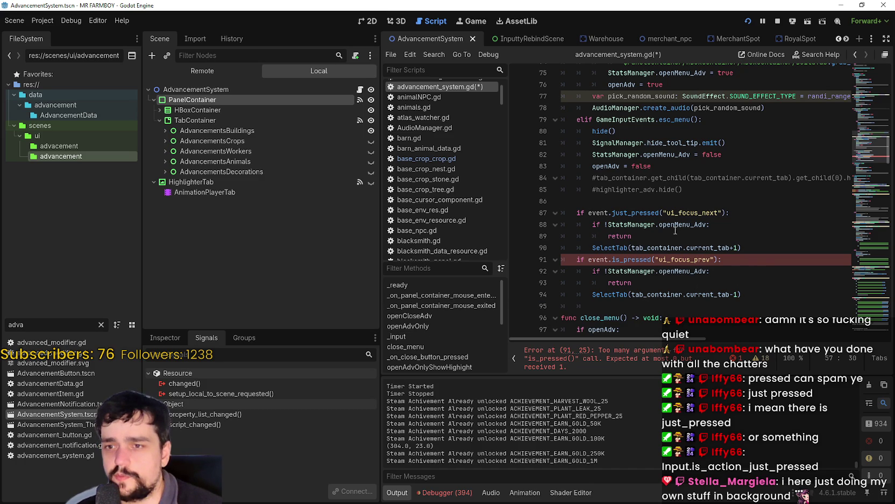
Autocomplete is_action_pressed on line 87, paste it over line 91's is_pressed, and save
double_click(649, 217)
text(is_)
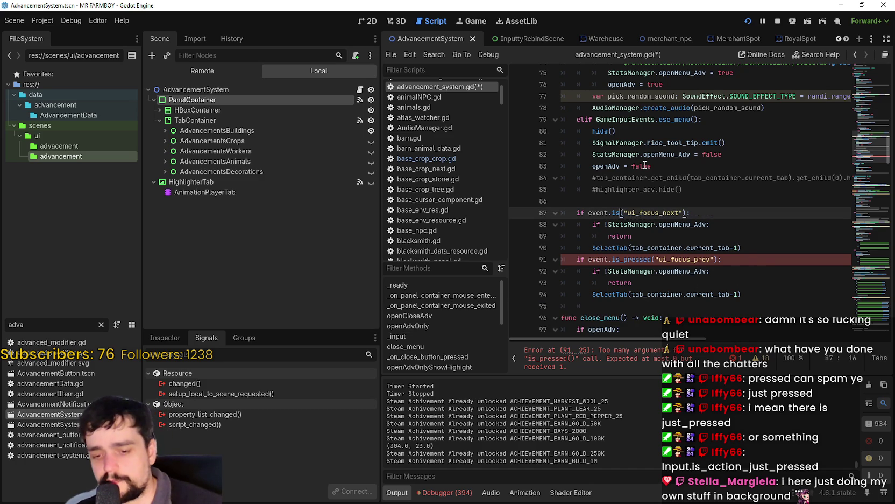
text(actio)
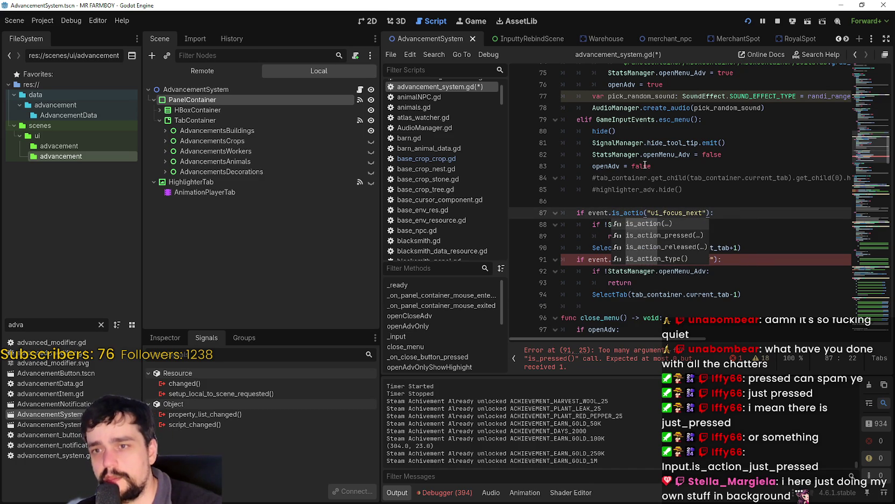
click(688, 235)
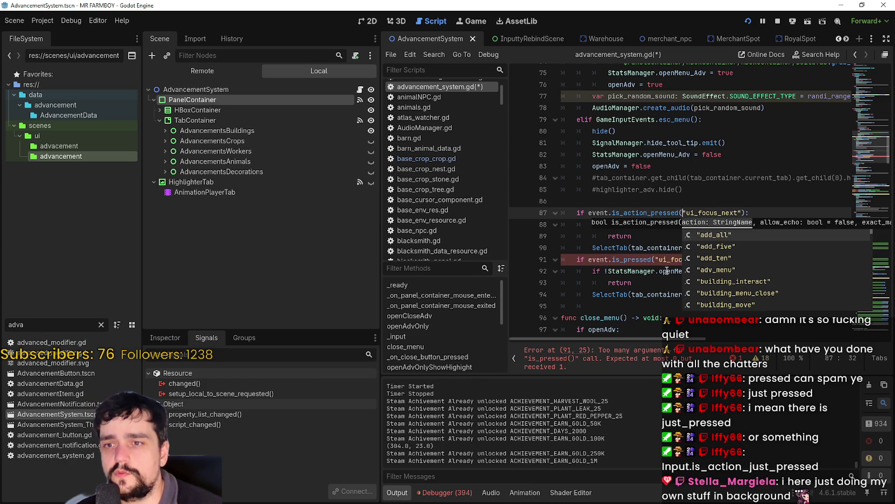
key(Escape)
double_click(637, 259)
text(is_action_pressed)
key(ctrl+s)
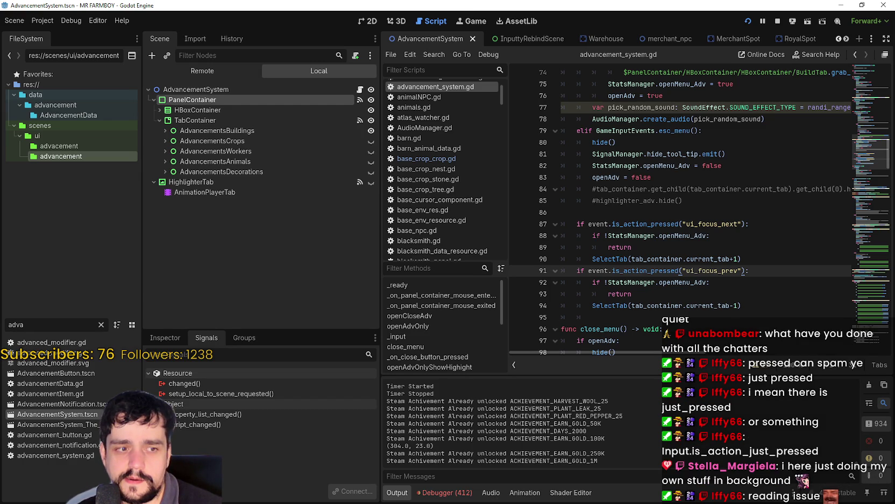
click(679, 270)
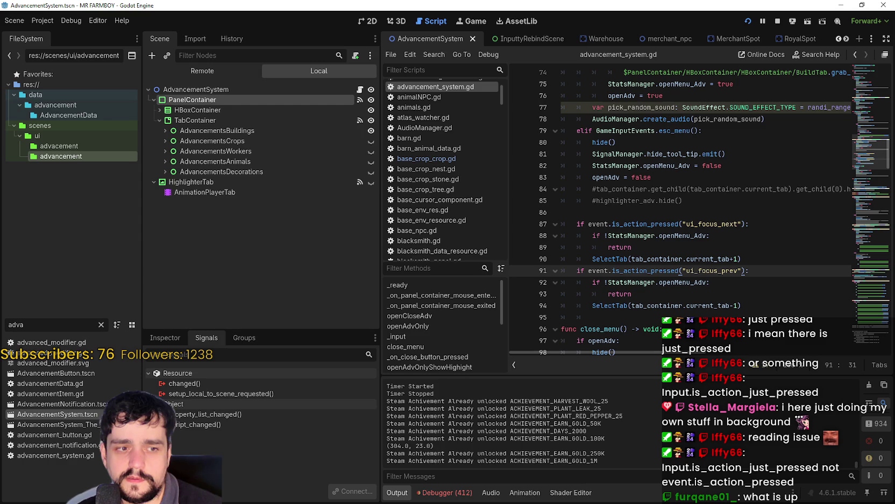
Replace event with Input in the focus checks on lines 87 and 91
double_click(600, 270)
scroll(603, 247, up, 3)
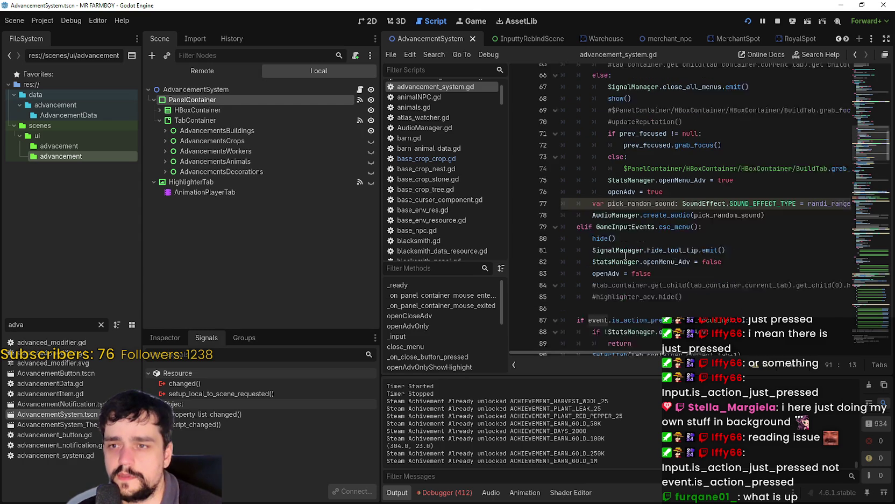
scroll(607, 218, up, 4)
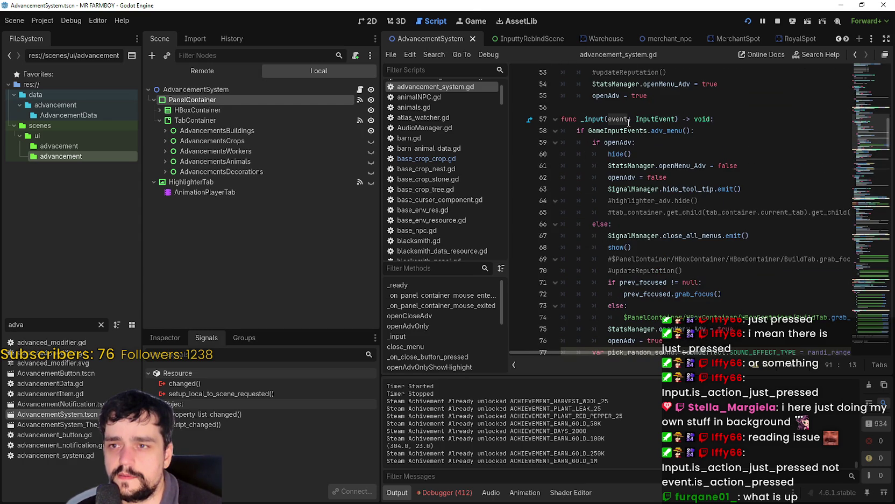
scroll(589, 177, down, 7)
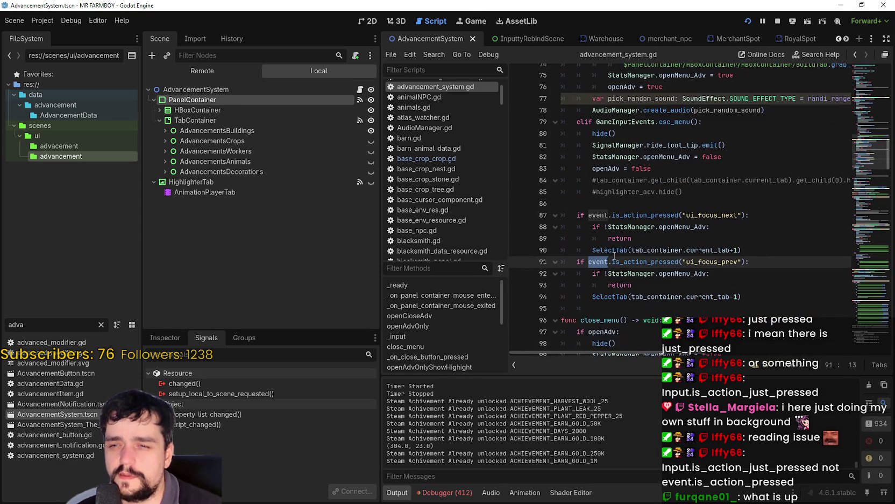
double_click(599, 215)
text(Input)
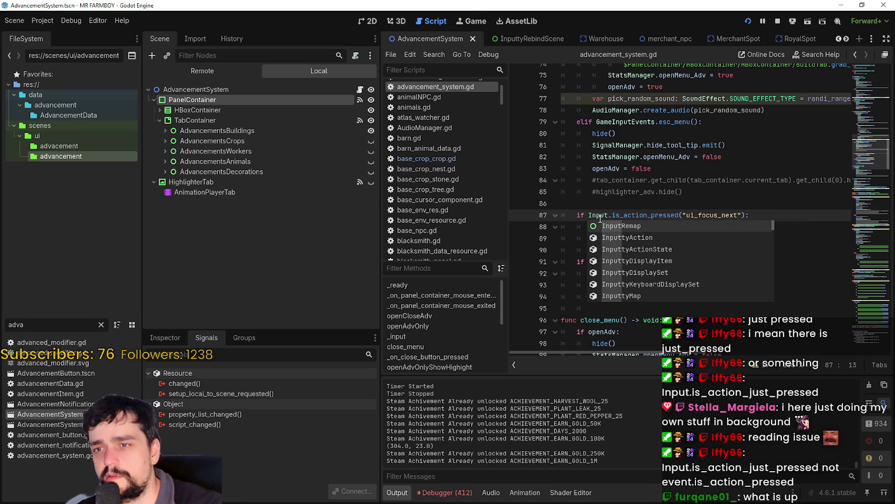
key(Escape)
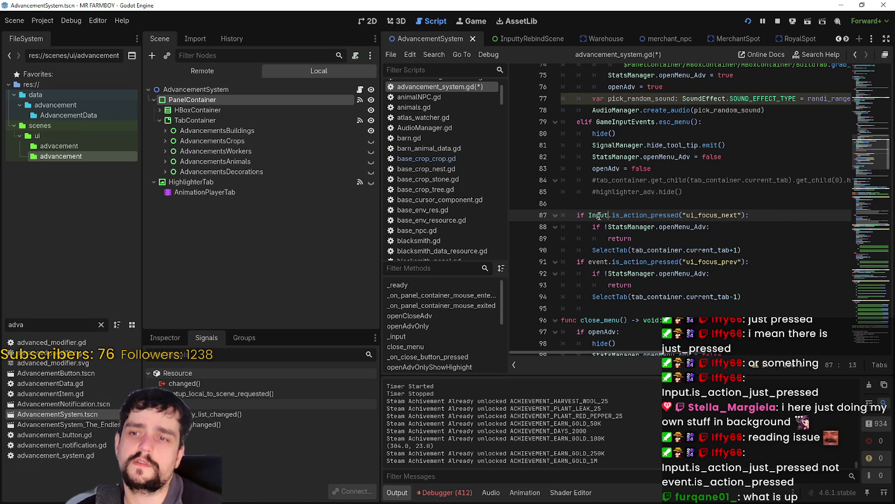
click(592, 262)
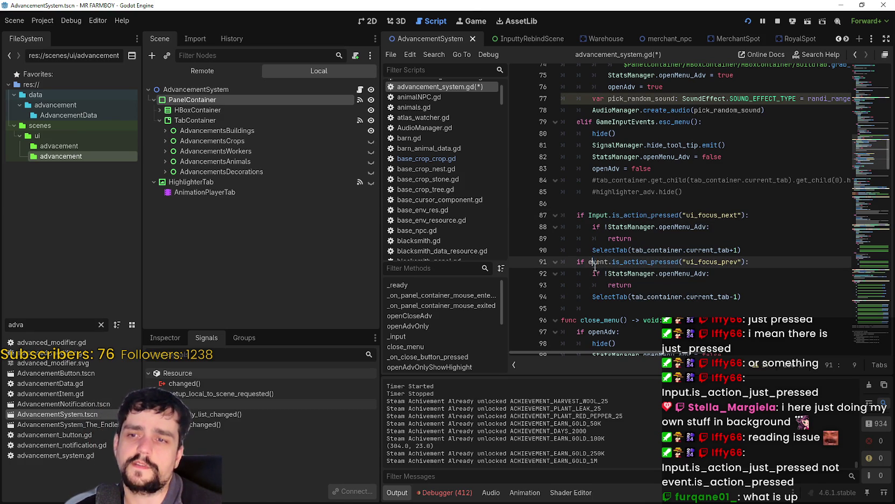
double_click(596, 262)
text(Input)
Switch both lines to is_action_just_pressed and save the script
double_click(656, 215)
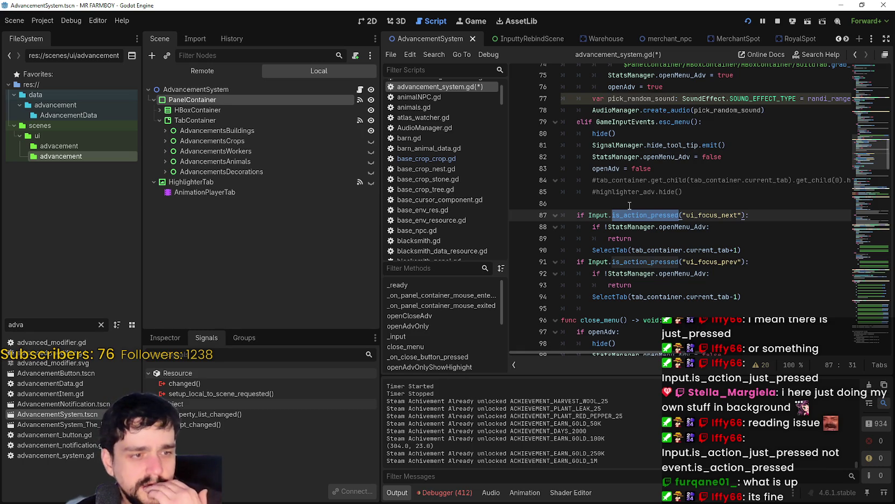
text(is_action)
key(Return)
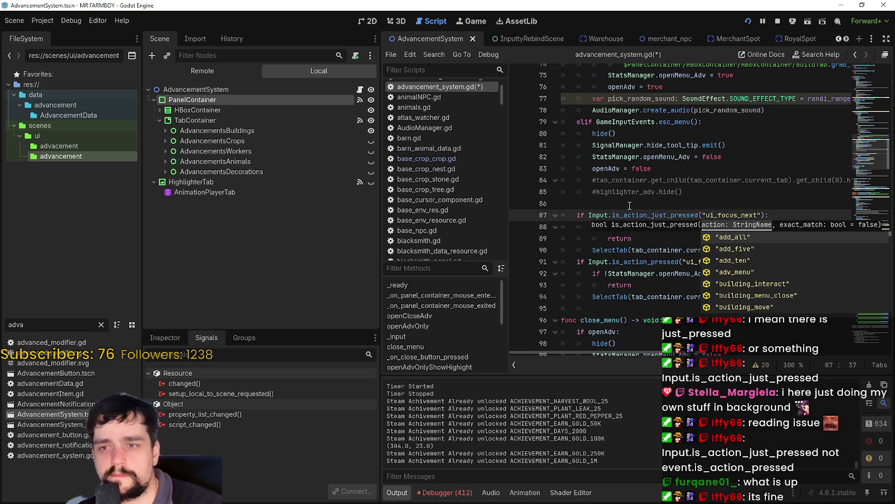
double_click(655, 213)
key(ctrl+c)
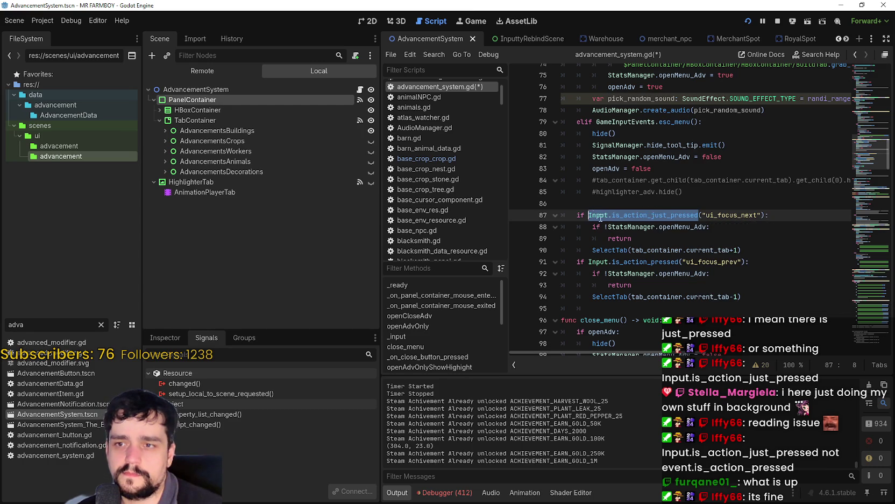
drag(679, 262, 609, 262)
key(ctrl+v)
click(620, 226)
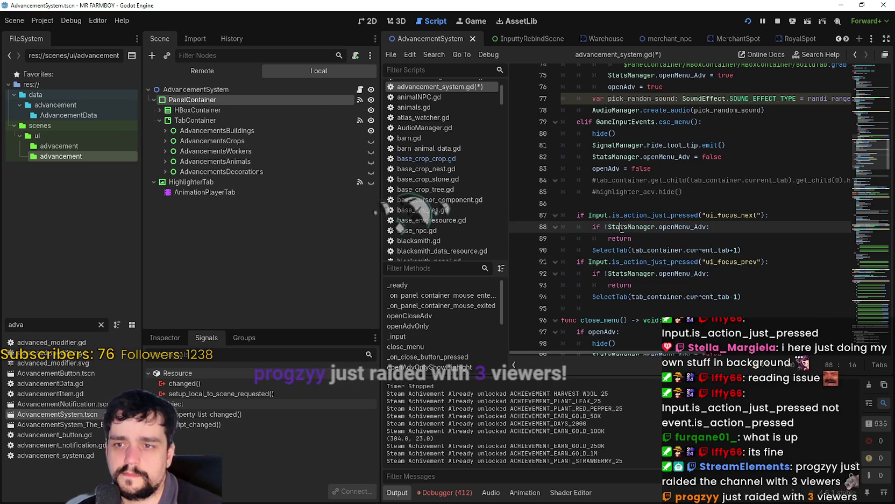
key(ctrl+s)
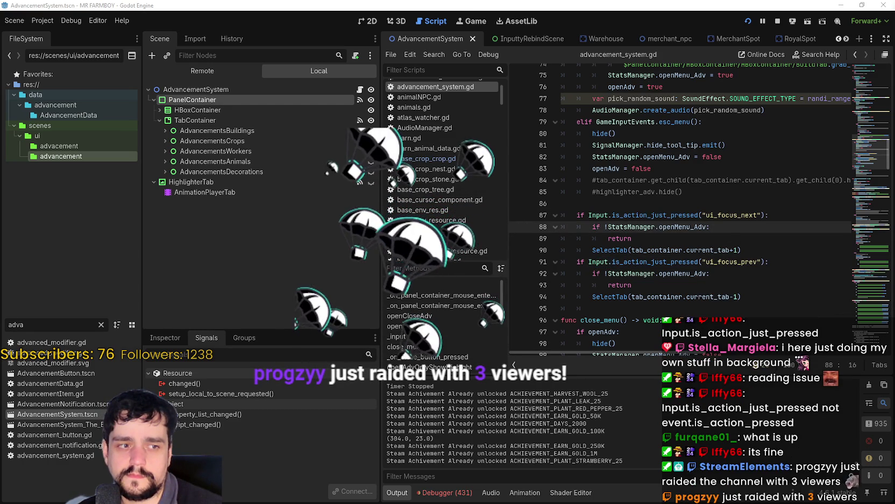
Run the game, cycle forward twice through the Advancements tabs, and return to line 90
key(alt+Tab)
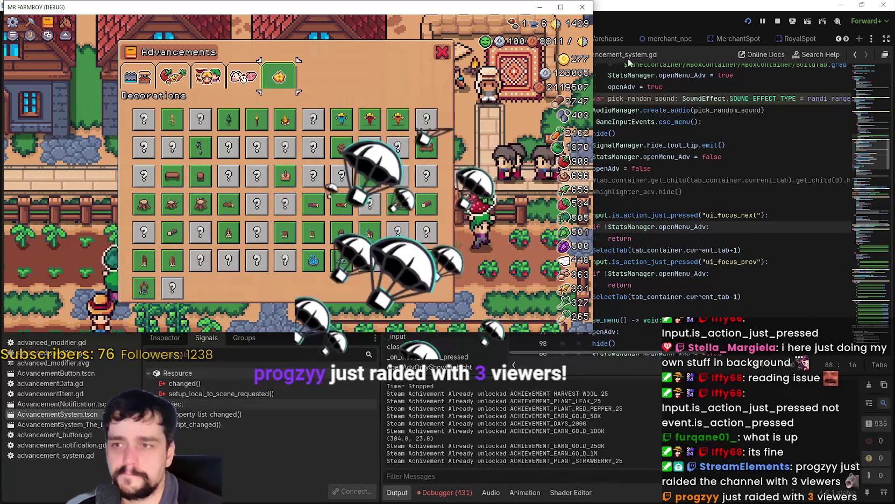
click(753, 226)
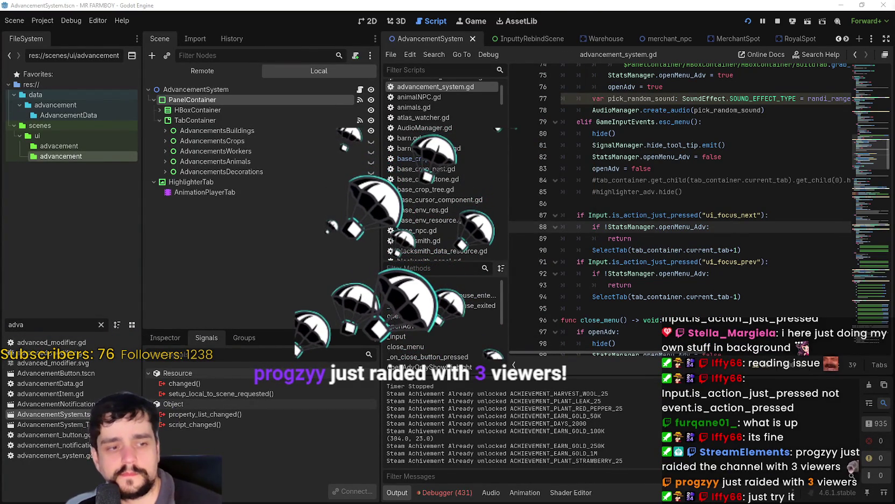
key(alt+Tab)
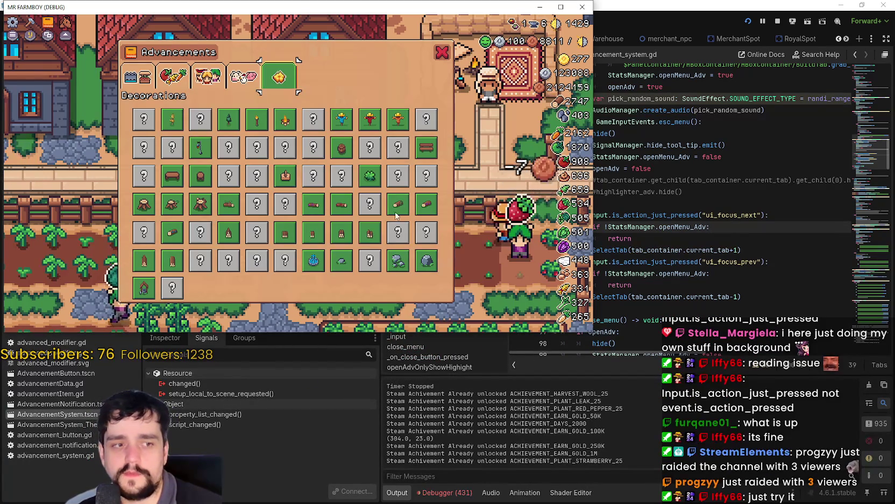
key(Tab)
key(Tab)
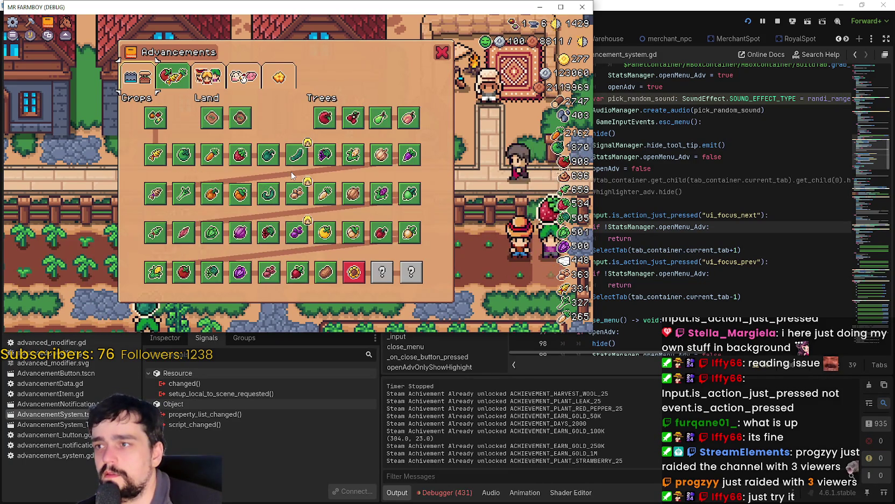
key(Tab)
key(Tab)
key(Tab)
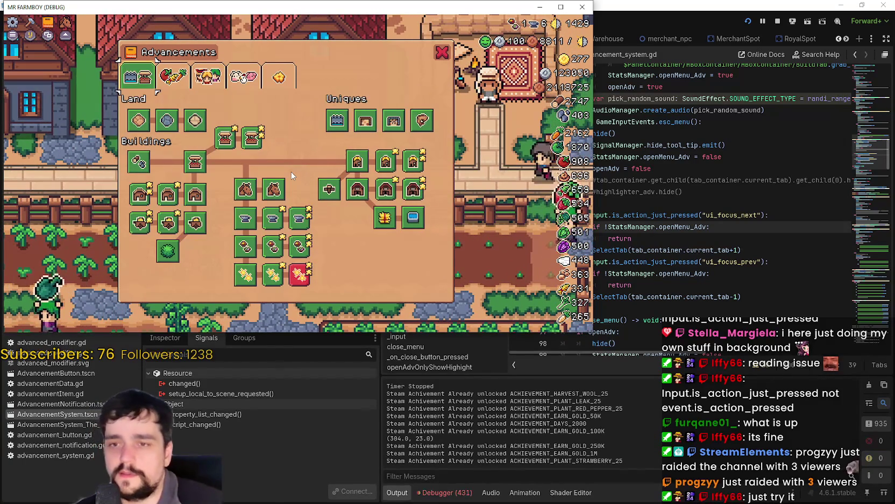
click(735, 250)
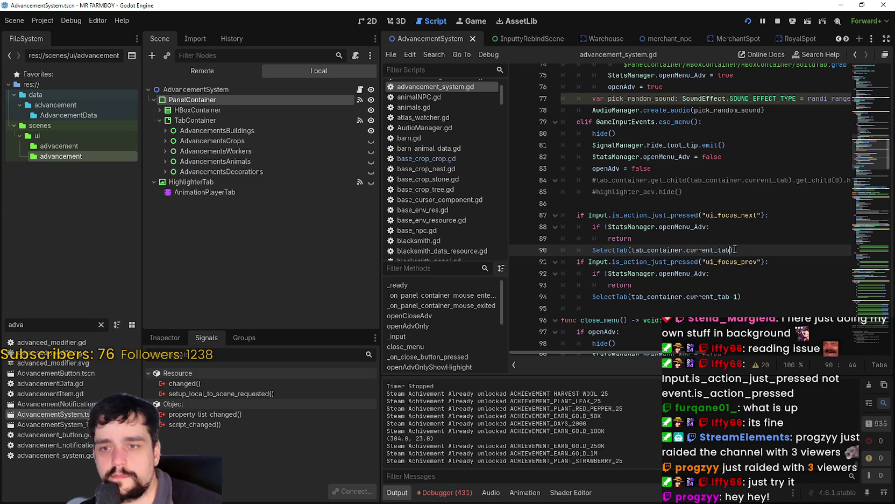
Save the line 94 focus-prev edit, then cycle the in-game Advancements tabs forward and back
click(737, 297)
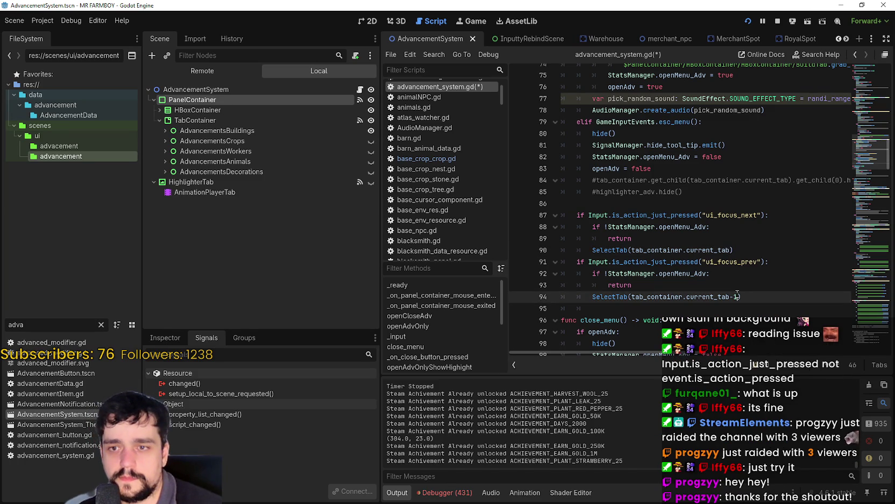
key(ctrl+s)
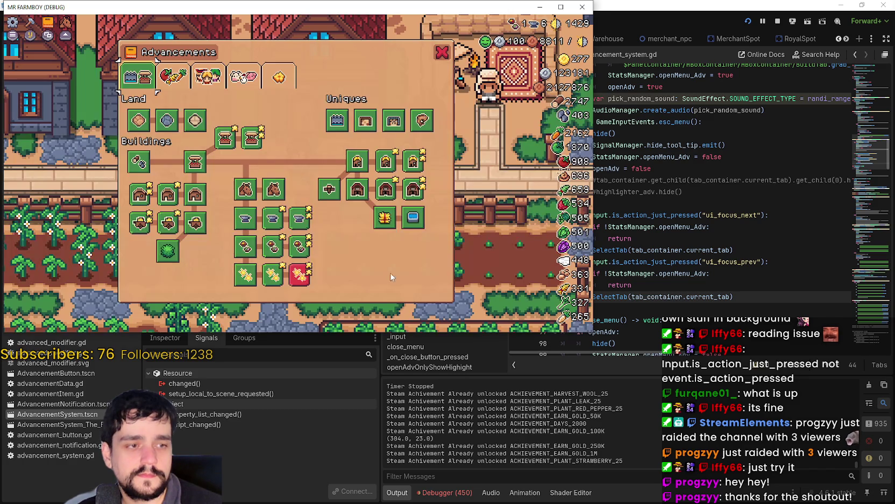
key(Tab)
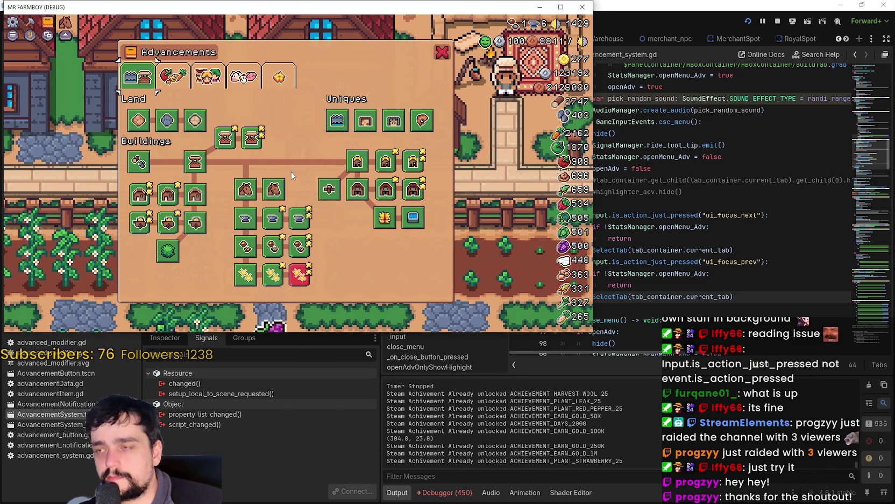
key(shift+Tab)
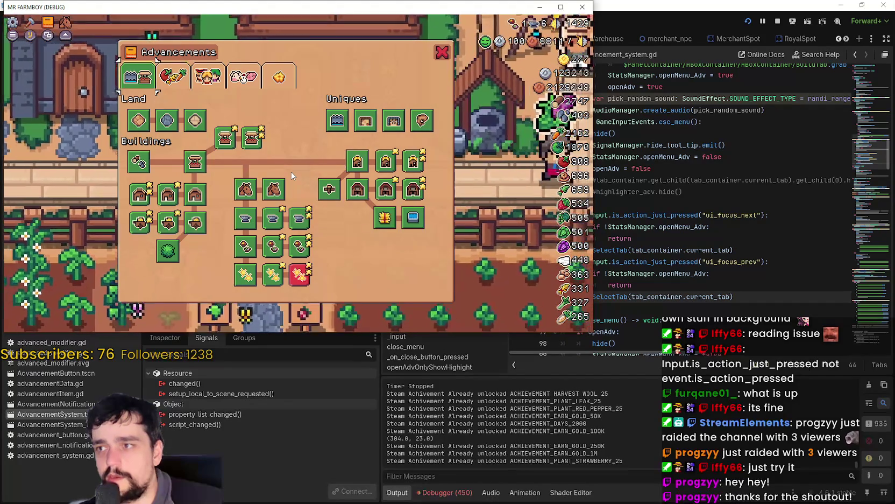
Keep testing tab focus with Tab, Shift+Tab and the arrow keys, then return to the editor
key(Tab)
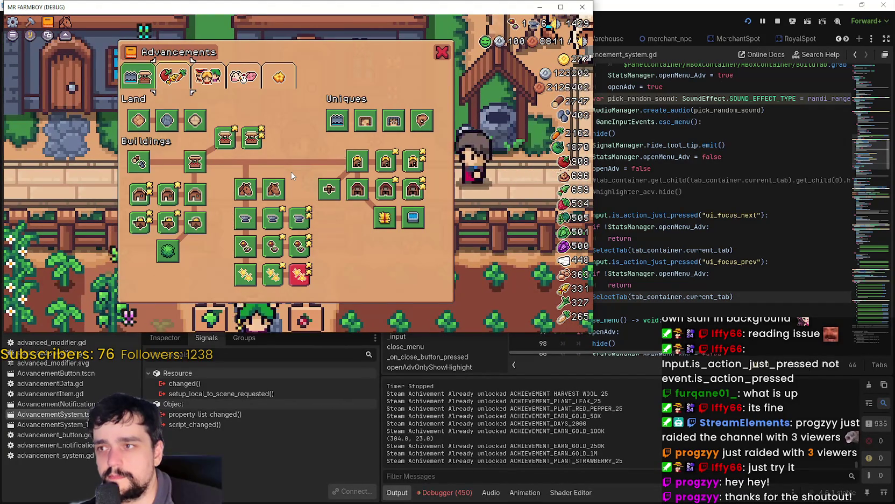
key(shift+Tab)
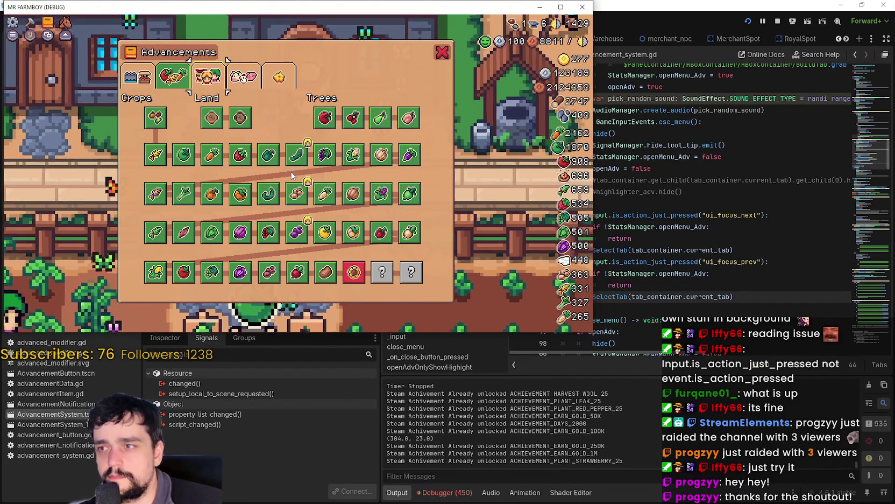
key(Tab)
key(Tab)
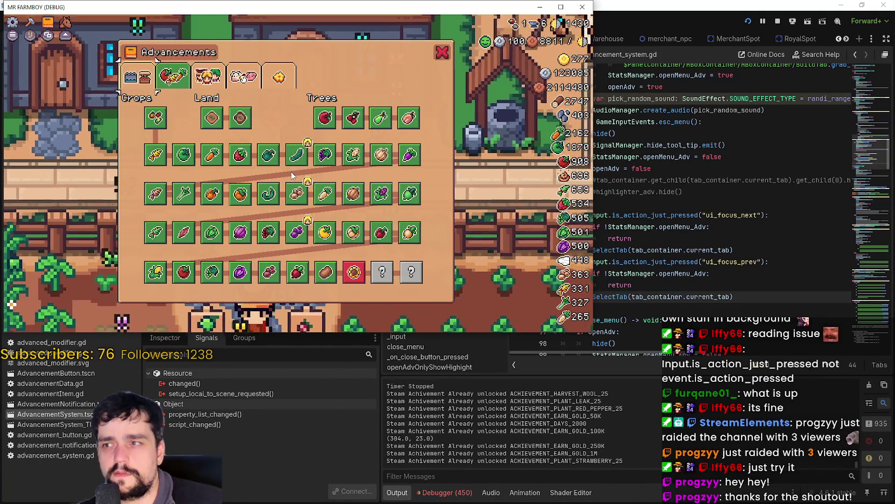
key(Left)
key(Left)
key(Right)
key(Right)
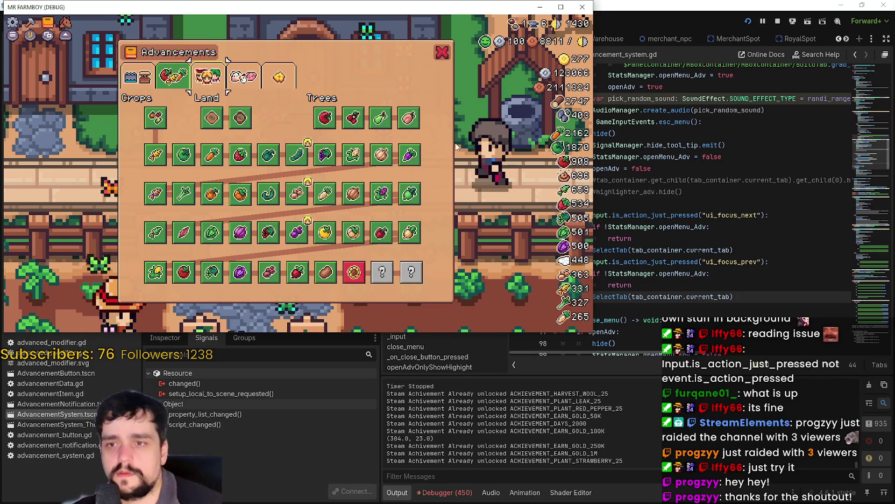
click(614, 308)
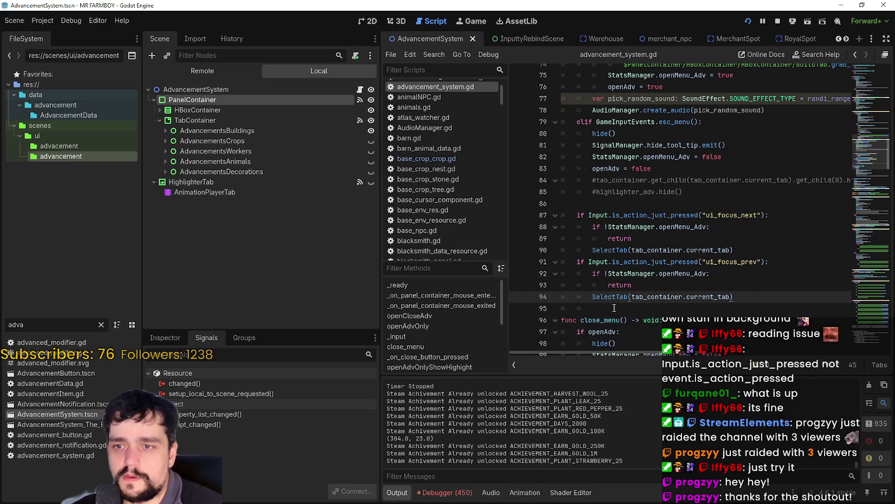
Jump from the line 94 SelectTab call to the SelectTab function definition and inspect it
key(alt+Tab)
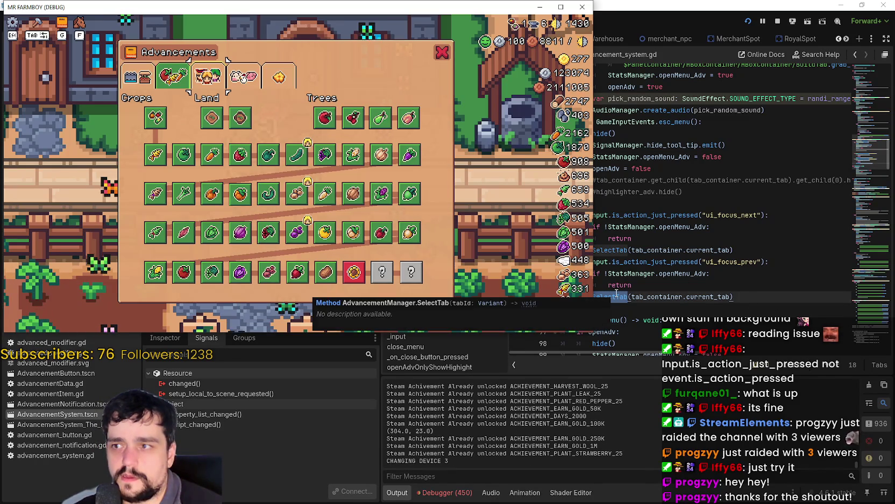
key(alt+Tab)
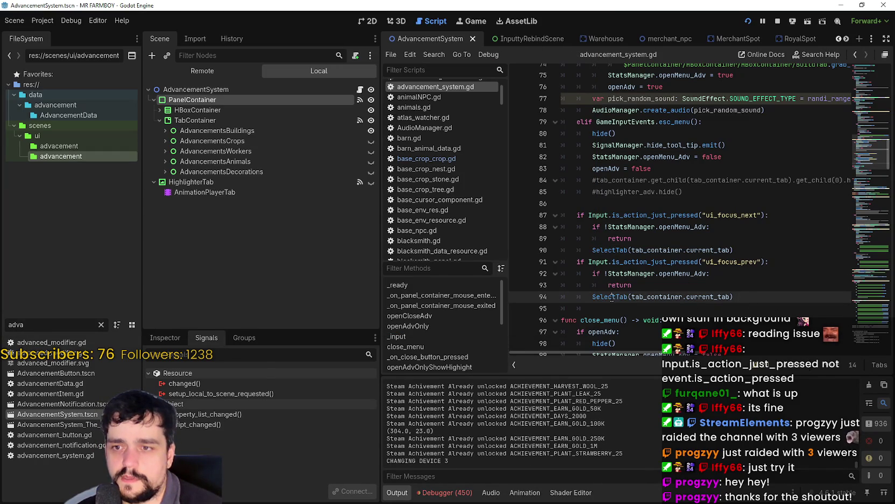
right_click(612, 297)
click(645, 445)
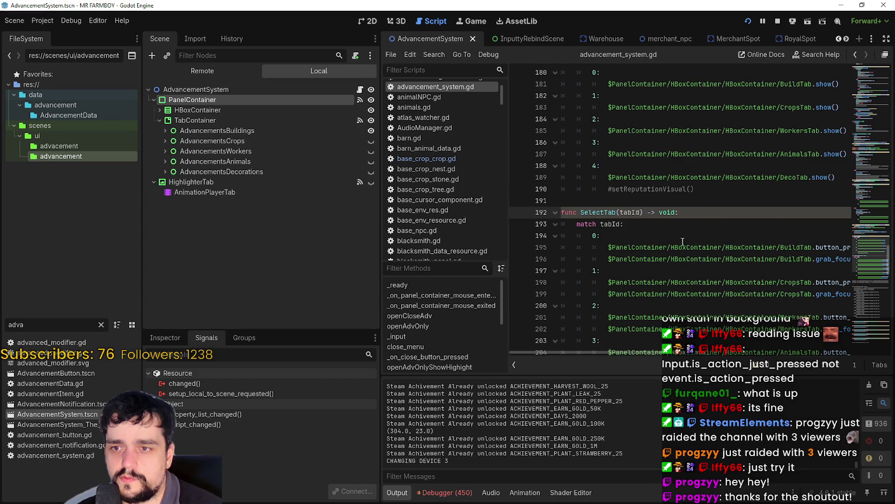
scroll(672, 231, down, 3)
mouse_move(648, 354)
mouse_down()
mouse_move(759, 362)
mouse_move(729, 369)
mouse_up()
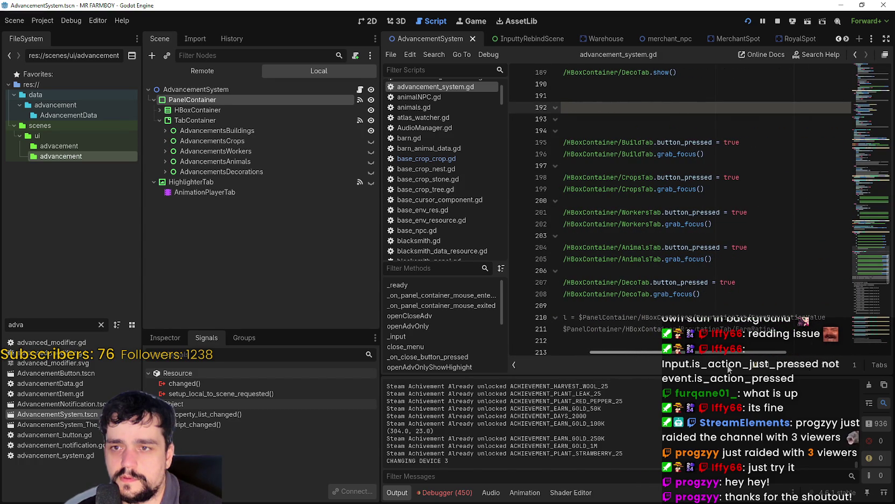
scroll(731, 344, left, 5)
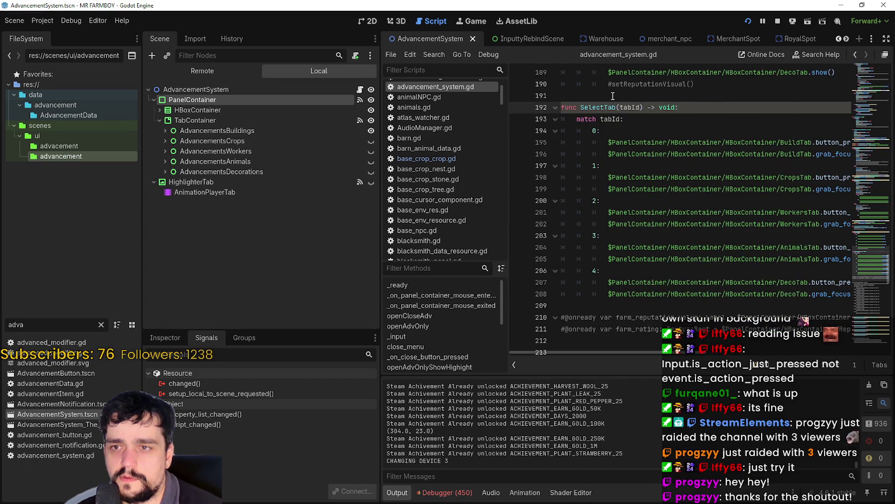
click(607, 106)
scroll(729, 199, up, 10)
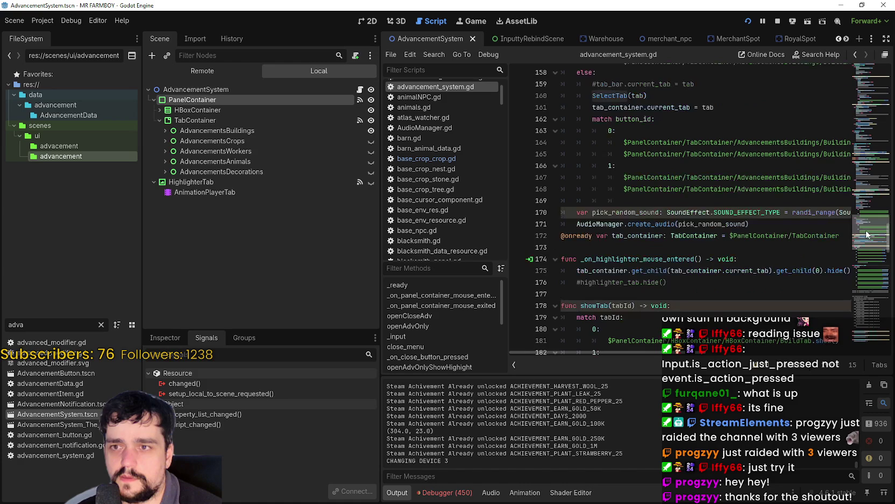
mouse_move(867, 235)
mouse_down()
mouse_move(873, 172)
mouse_move(886, 202)
mouse_move(884, 158)
mouse_up()
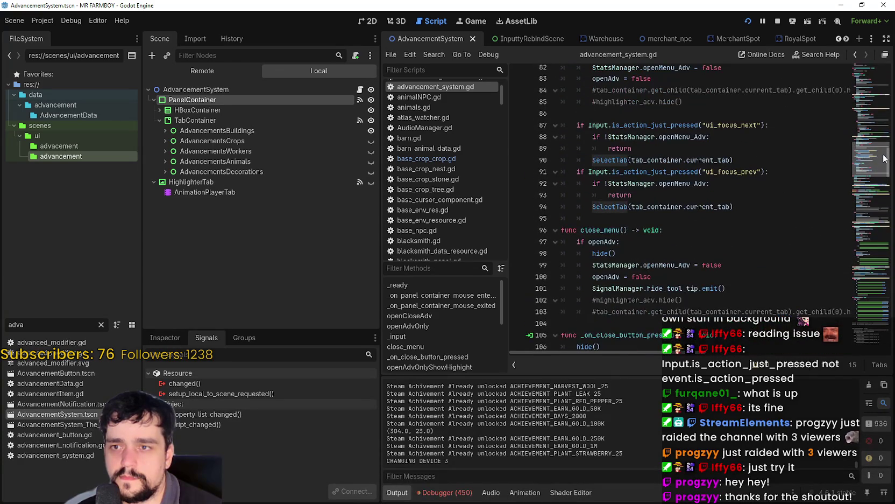
Examine the SelectTab(tab_container.current_tab) call on line 90
click(775, 206)
drag(734, 160, 590, 160)
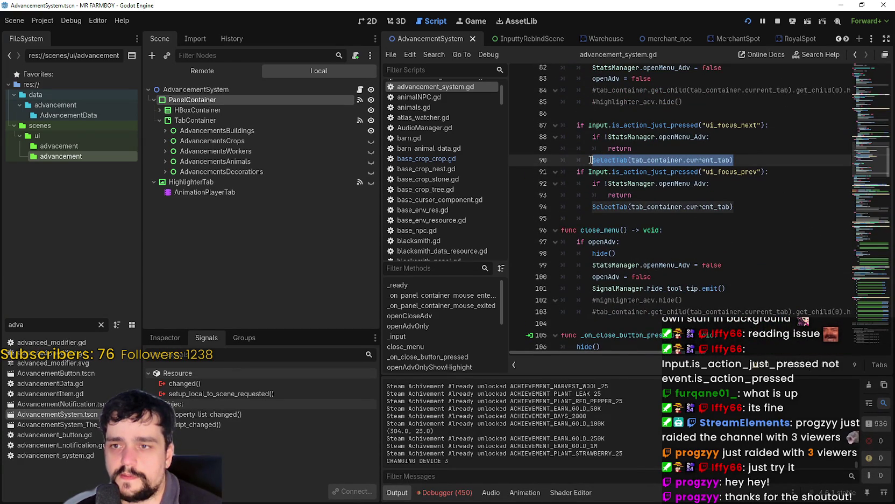
click(750, 161)
double_click(689, 160)
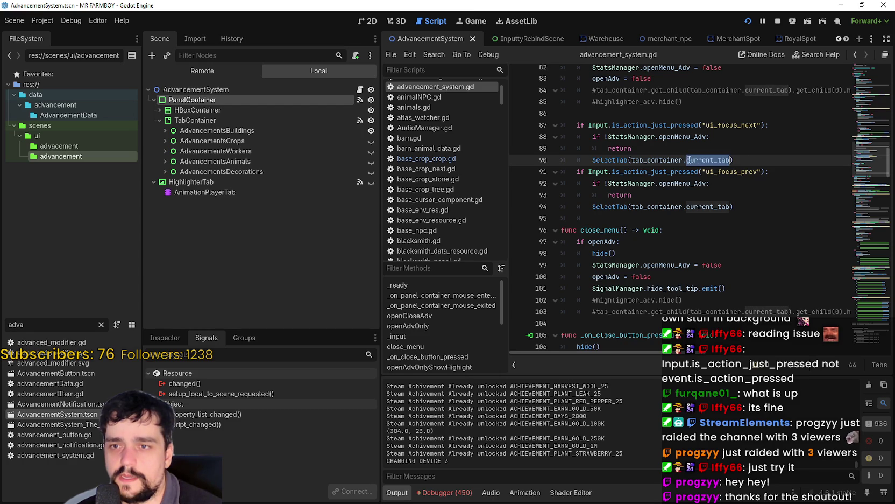
drag(689, 160, 666, 159)
click(769, 159)
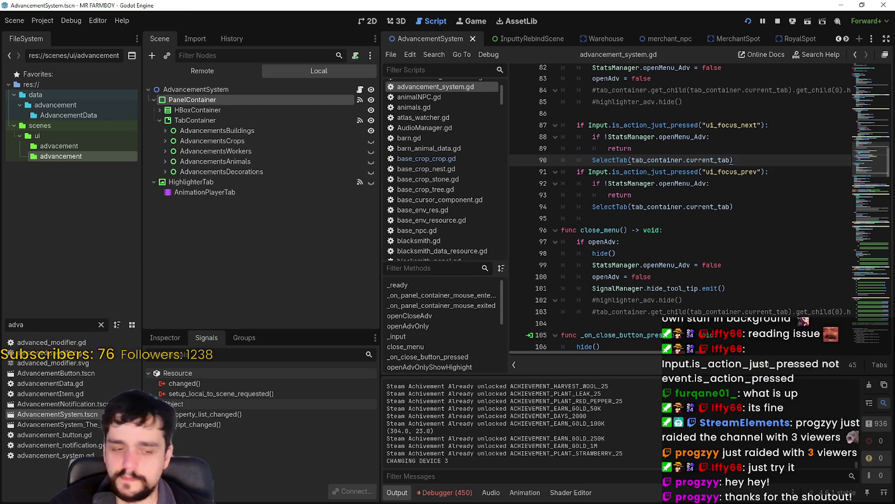
Check the HBoxContainer tab buttons and highlight every tab_container use in the script
click(160, 110)
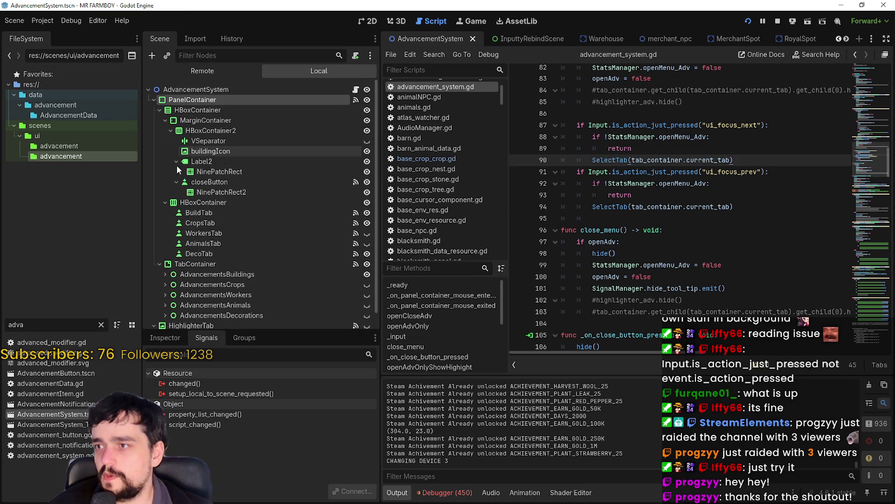
double_click(675, 207)
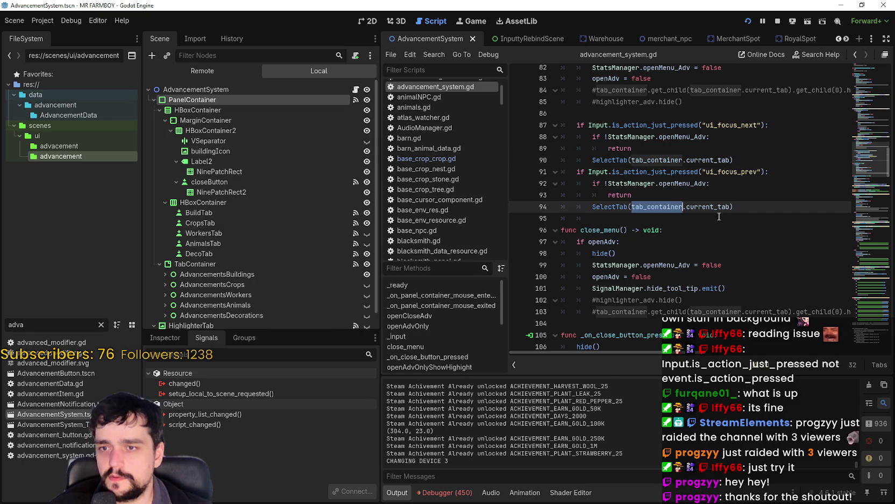
click(158, 111)
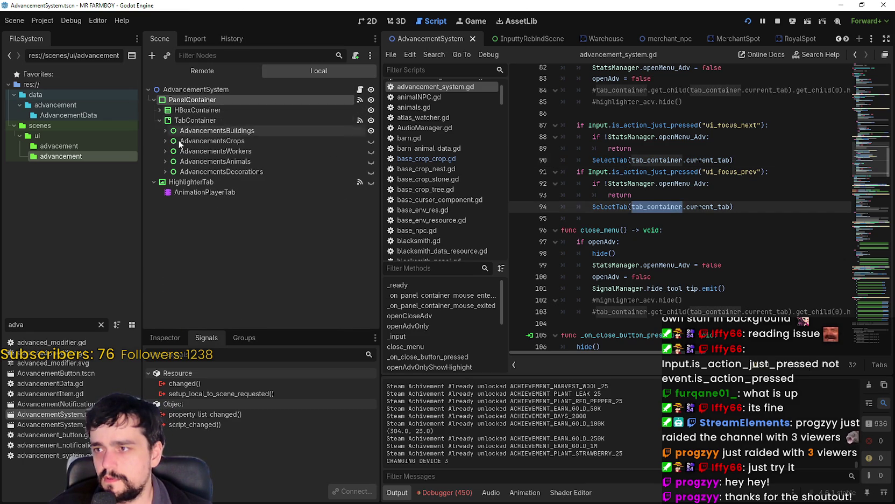
scroll(713, 245, up, 2)
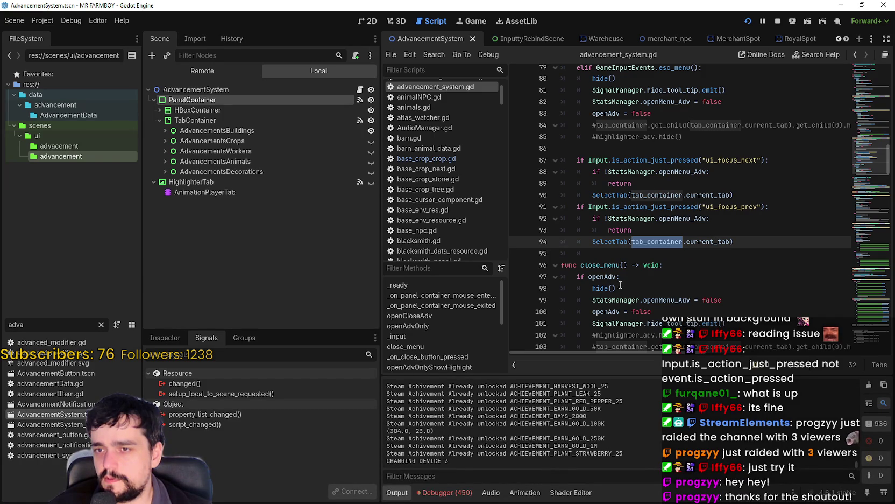
scroll(623, 242, up, 1)
scroll(627, 156, up, 4)
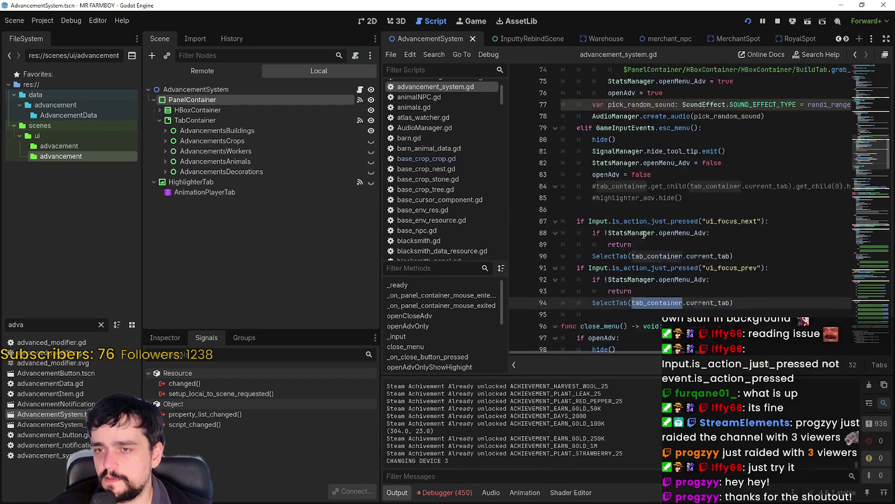
scroll(632, 182, down, 4)
scroll(621, 147, up, 1)
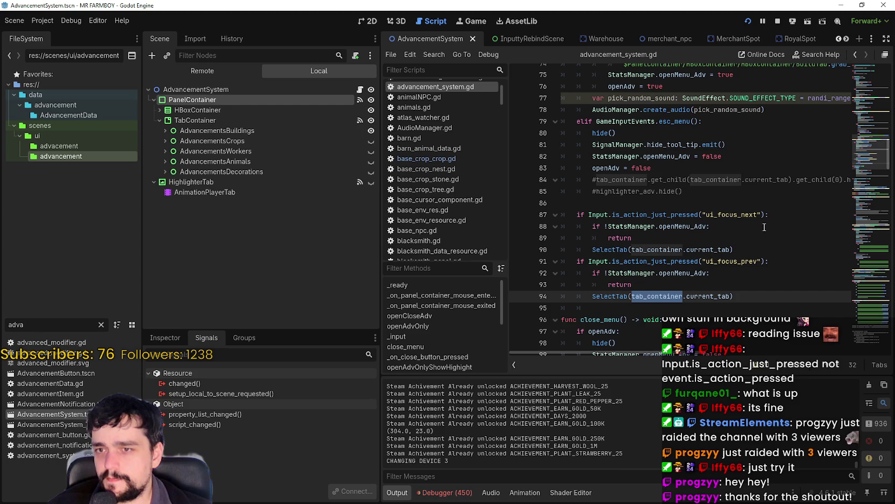
drag(865, 169, 863, 251)
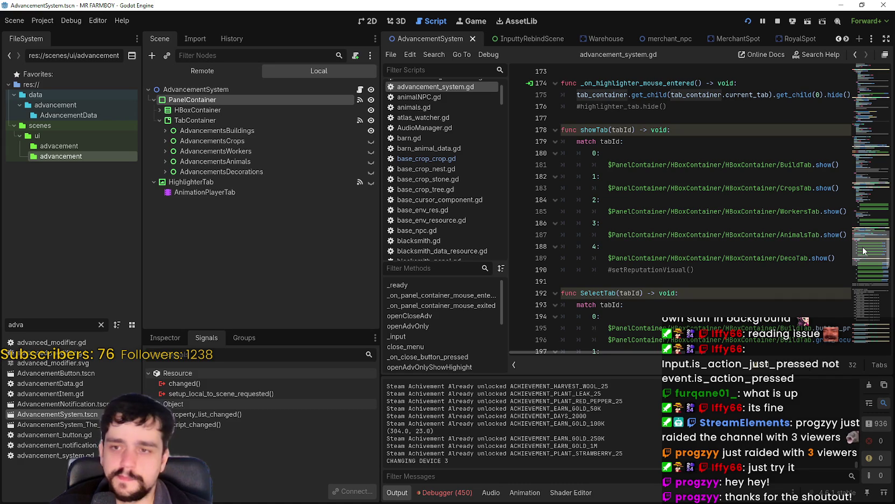
Review the showTab function, then scroll back up to the focus handlers
click(648, 269)
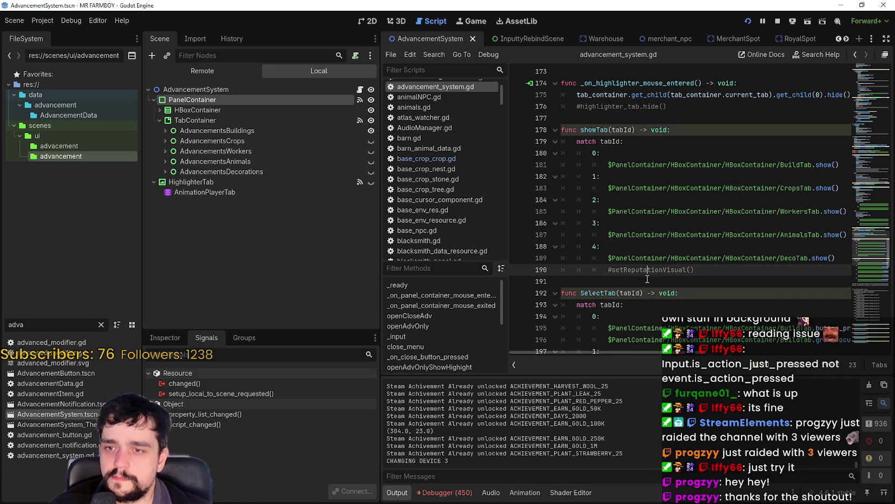
click(646, 282)
scroll(630, 282, up, 1)
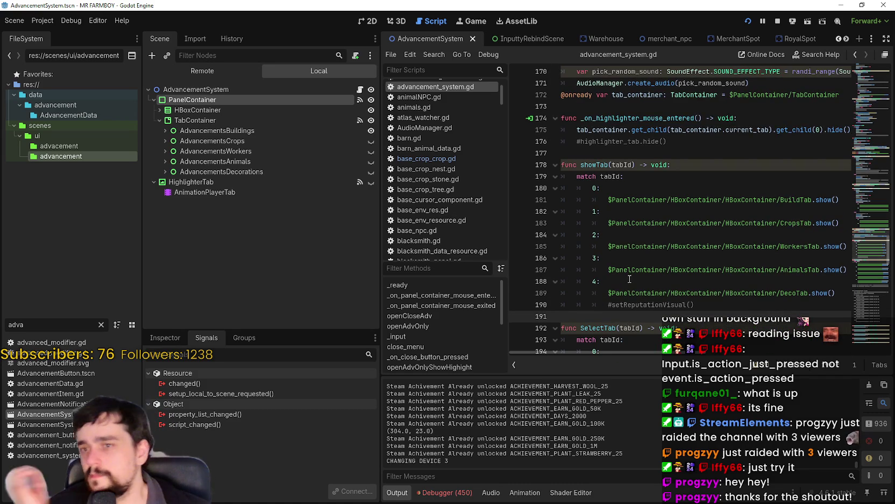
scroll(629, 273, down, 6)
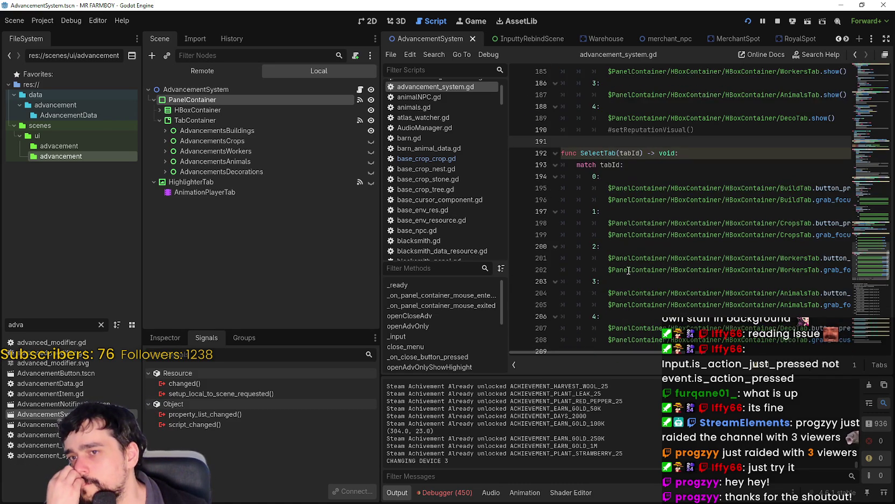
mouse_move(674, 357)
mouse_down()
mouse_move(712, 352)
mouse_move(647, 329)
mouse_up()
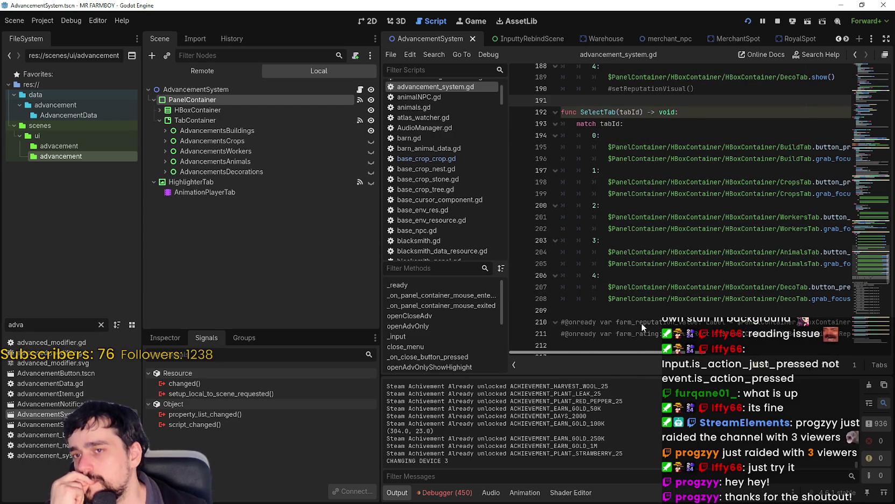
scroll(651, 265, up, 12)
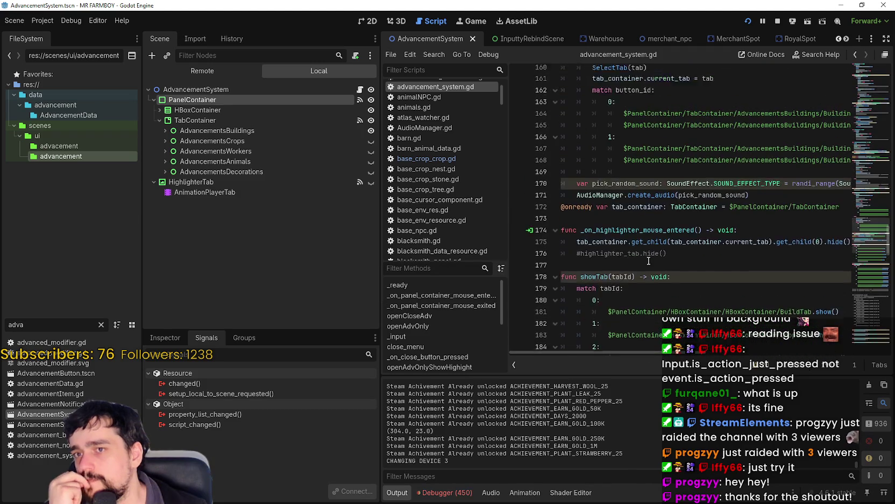
scroll(649, 261, up, 2)
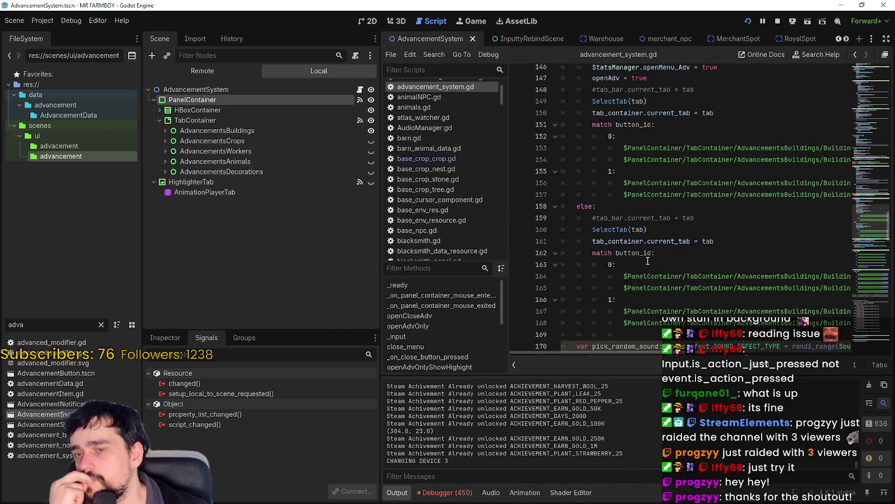
scroll(648, 260, up, 2)
scroll(648, 260, up, 3)
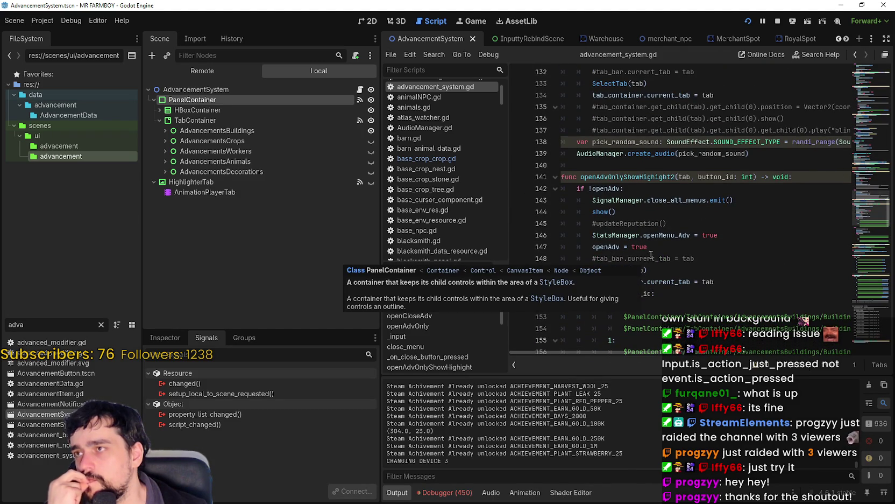
scroll(775, 245, up, 4)
scroll(769, 247, up, 3)
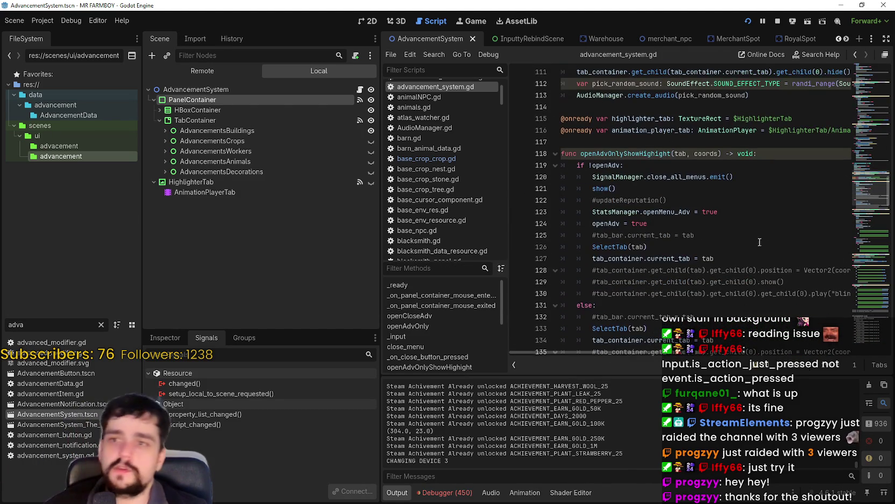
scroll(755, 239, down, 5)
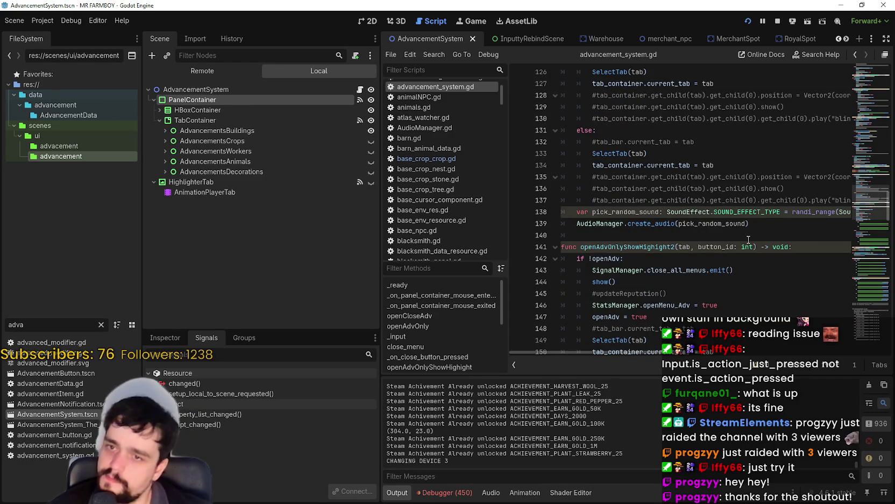
scroll(748, 239, up, 2)
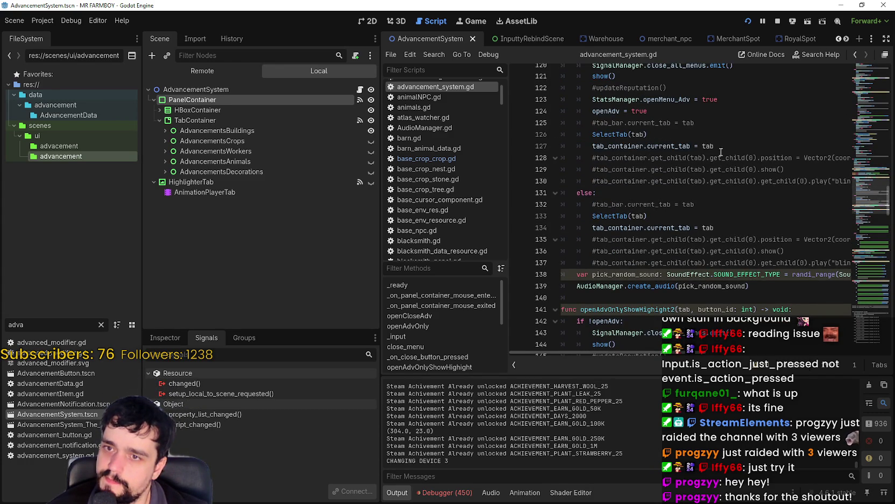
scroll(710, 161, up, 12)
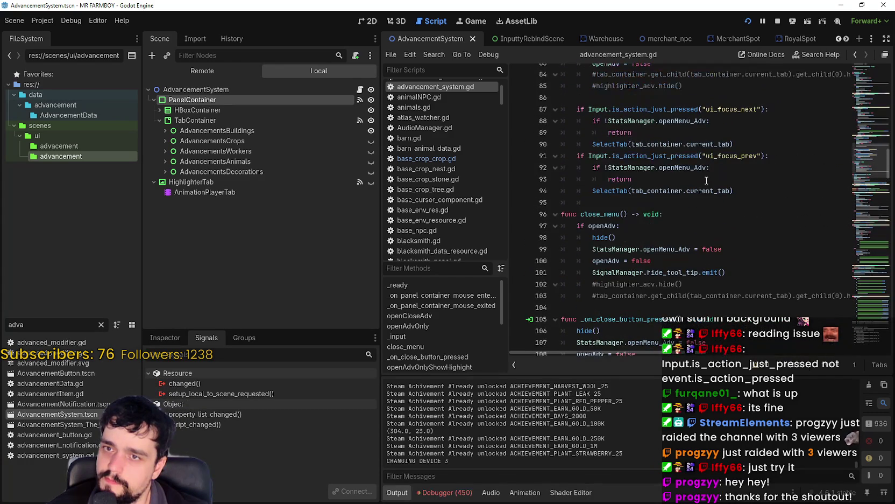
Make line 90 read SelectTab(tab_container.current_tab -1), save, and switch to the game
click(731, 144)
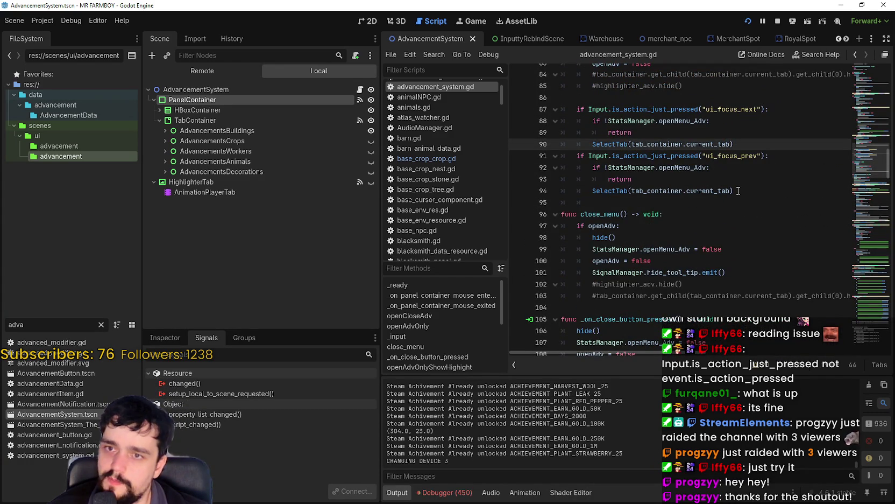
text(-1)
key(ctrl+s)
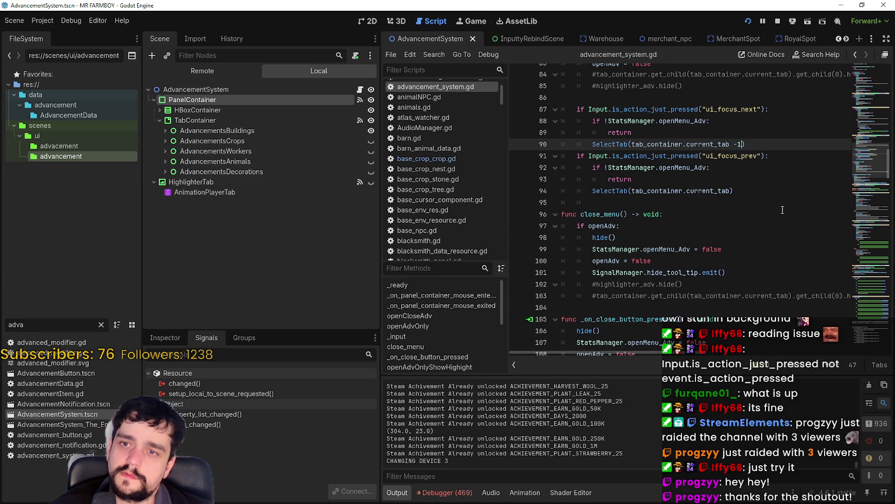
key(alt+Tab)
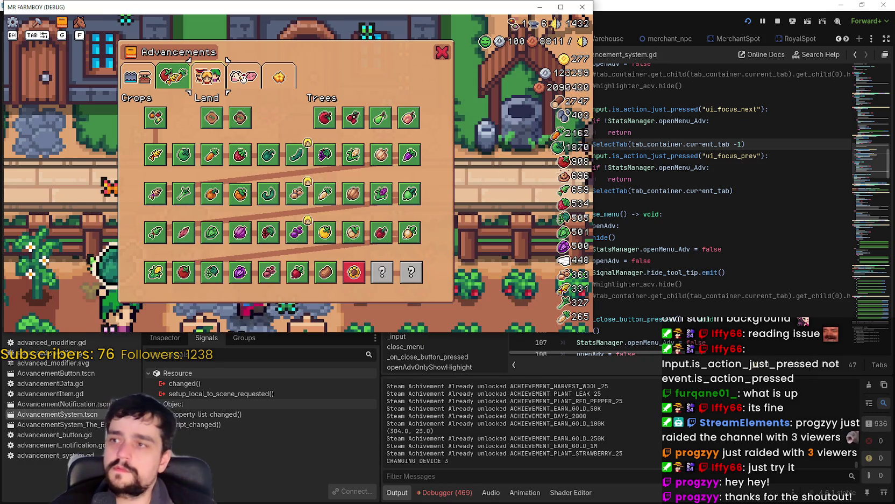
Cycle the in-game Advancements tabs with Tab and Shift+Tab to test the -1 change
key(Tab)
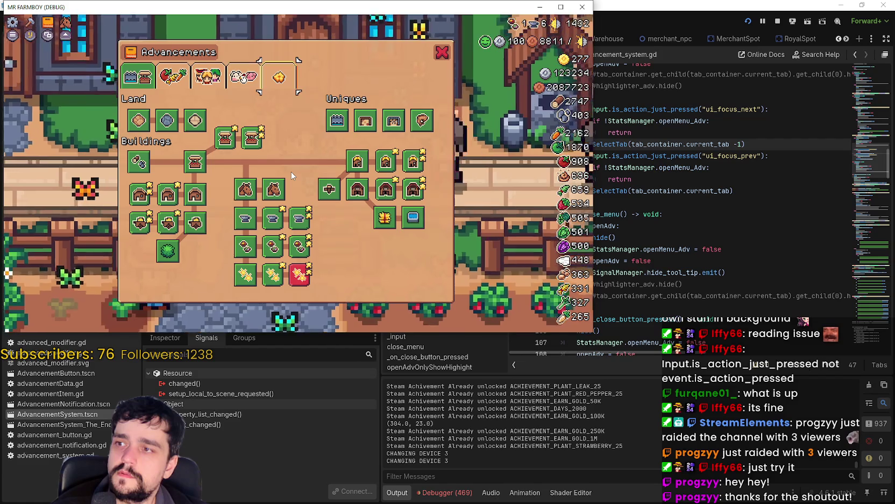
key(Tab)
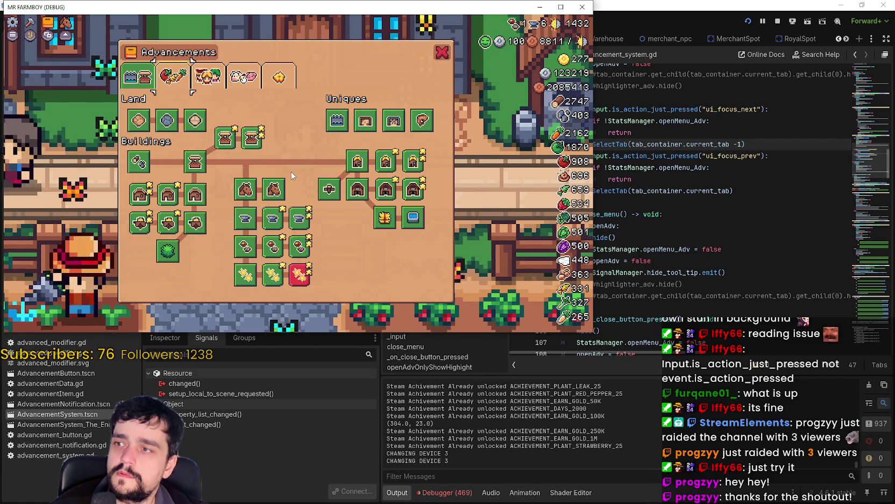
key(Tab)
key(Tab)
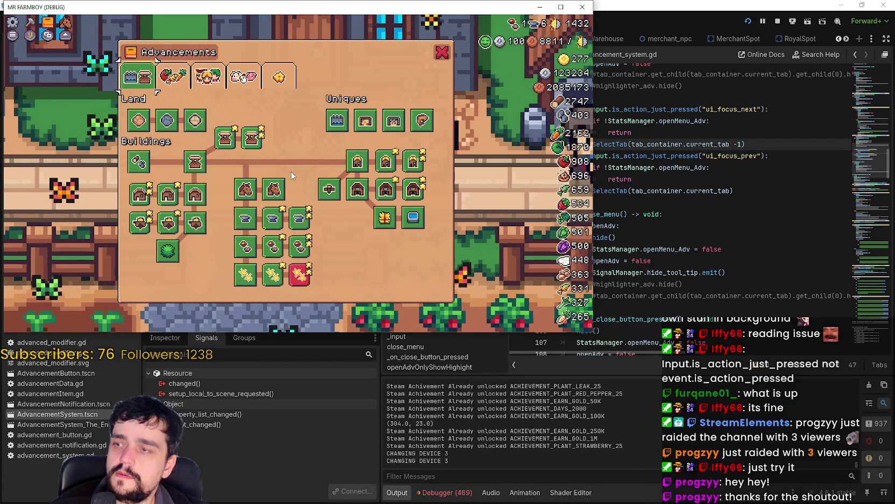
key(Tab)
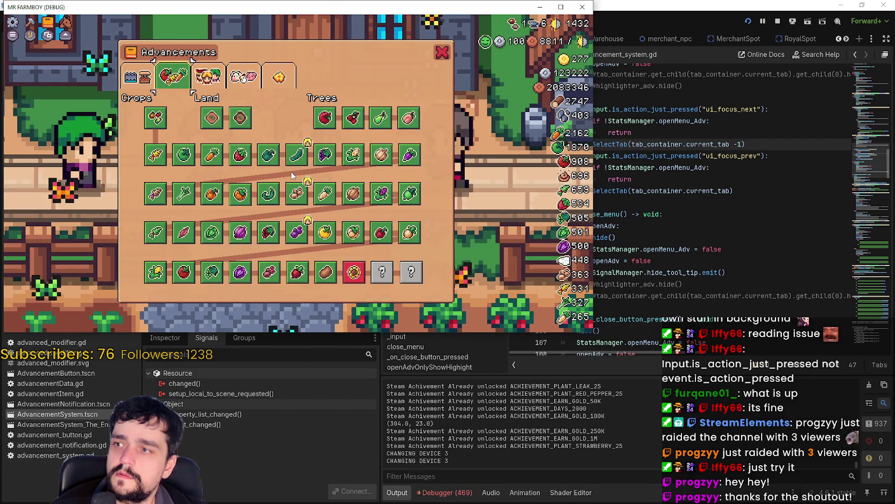
key(shift+Tab)
key(shift+Tab)
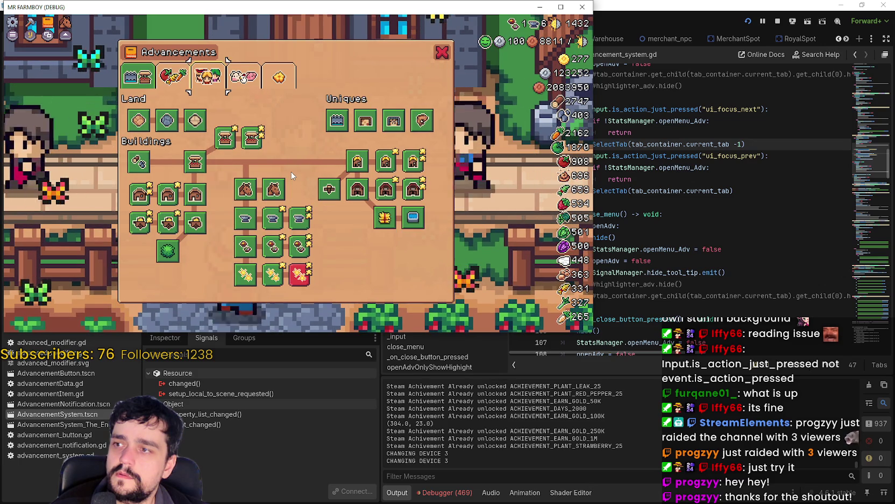
Move focus through the Buildings and Uniques items, including Warehouse, Road Tile, Barn Upgrade 1 and Horse Mount
key(Down)
key(Down)
key(Down)
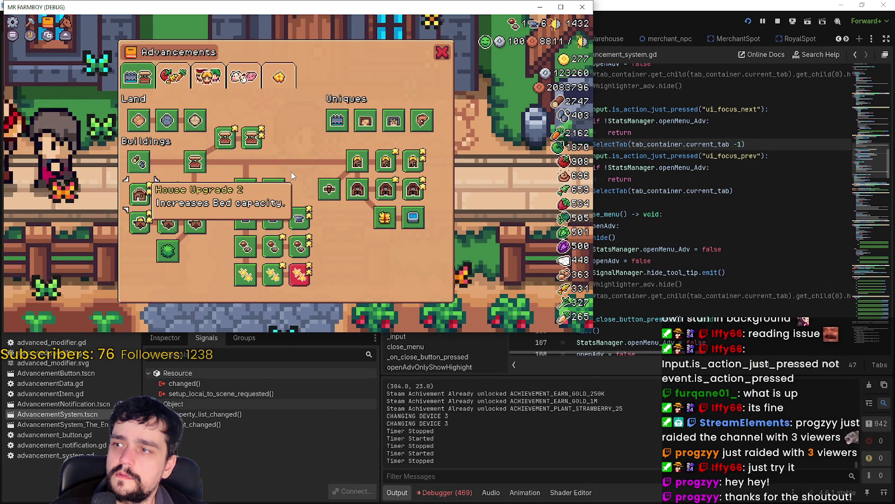
key(Down)
key(Right)
key(Up)
key(Up)
key(Up)
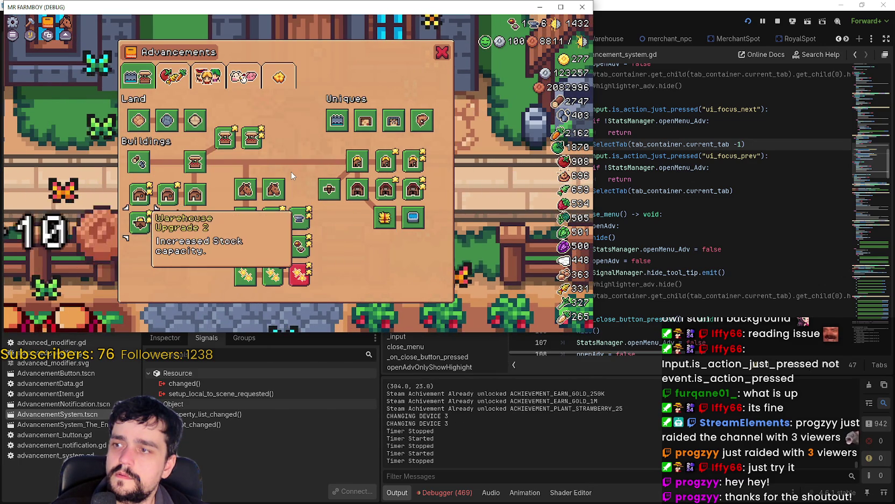
key(Right)
key(Right)
key(Right)
Switch between the Workers and Crops, Land and Trees tabs, then return to the editor and save the +1 change
key(Right)
key(Down)
key(Down)
key(Down)
key(Left)
key(Down)
key(Up)
key(Up)
key(Left)
key(Up)
key(Up)
key(Right)
key(Right)
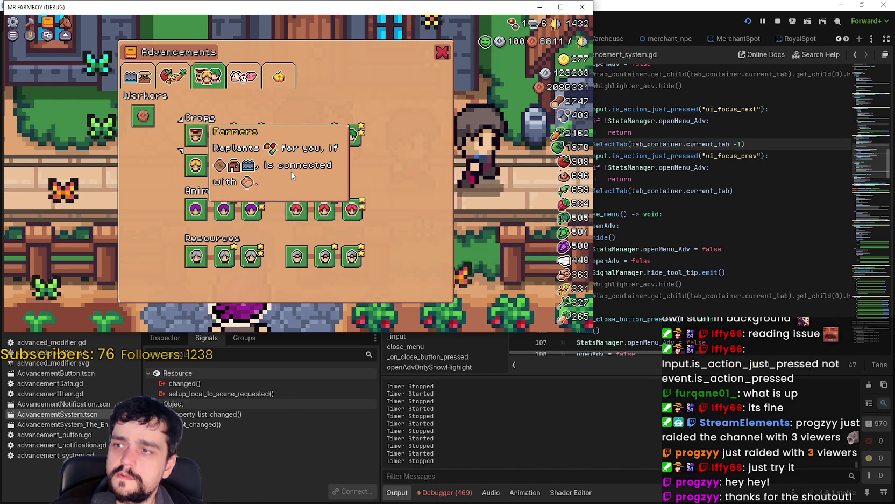
key(Left)
key(Left)
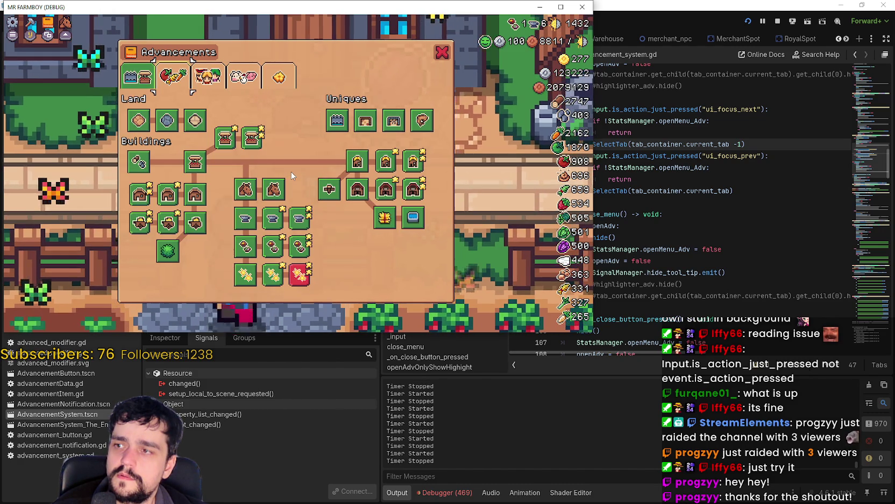
key(Right)
key(Right)
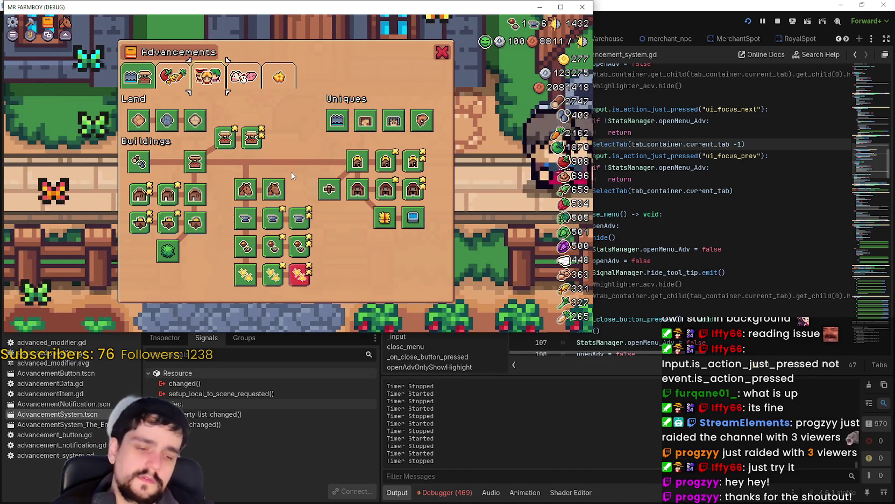
click(739, 143)
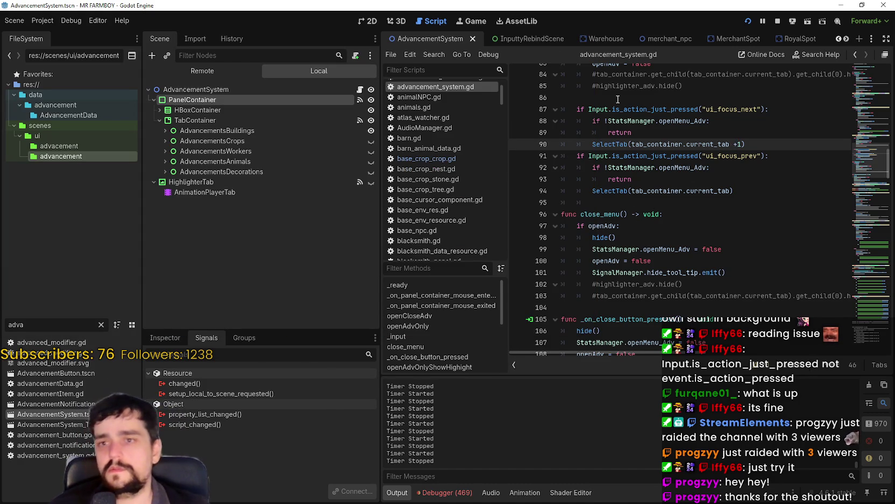
key(ctrl+s)
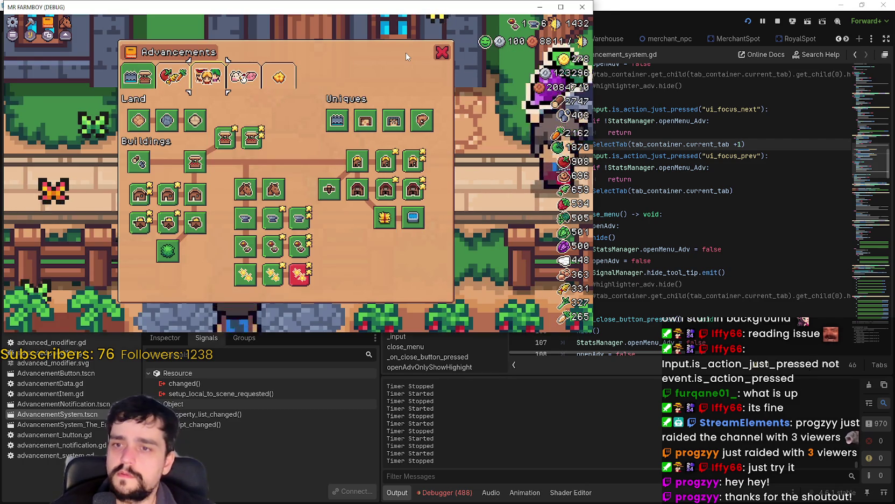
Cycle forward through the Advancements tabs to Workers and Animals, then back to Crops and forward again
key(Tab)
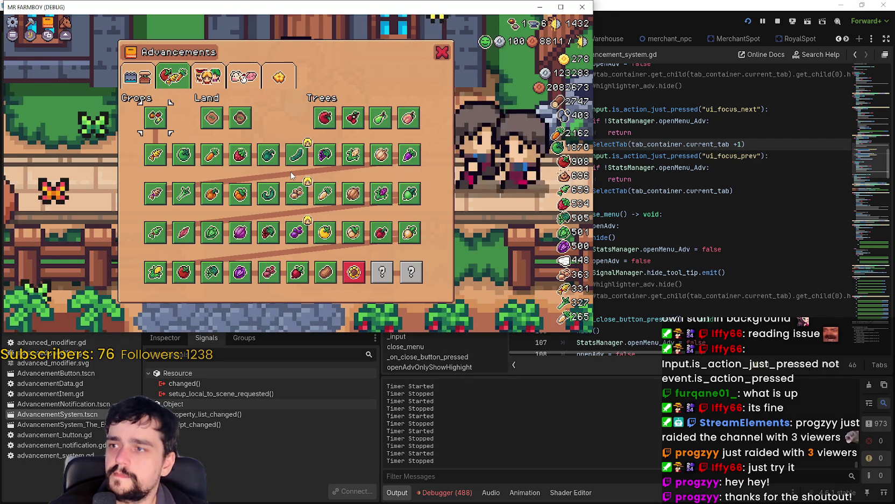
key(Tab)
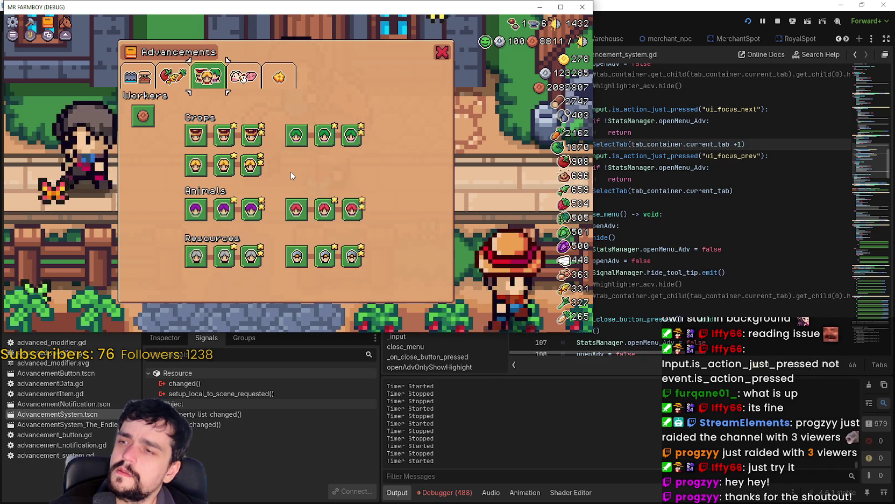
key(Tab)
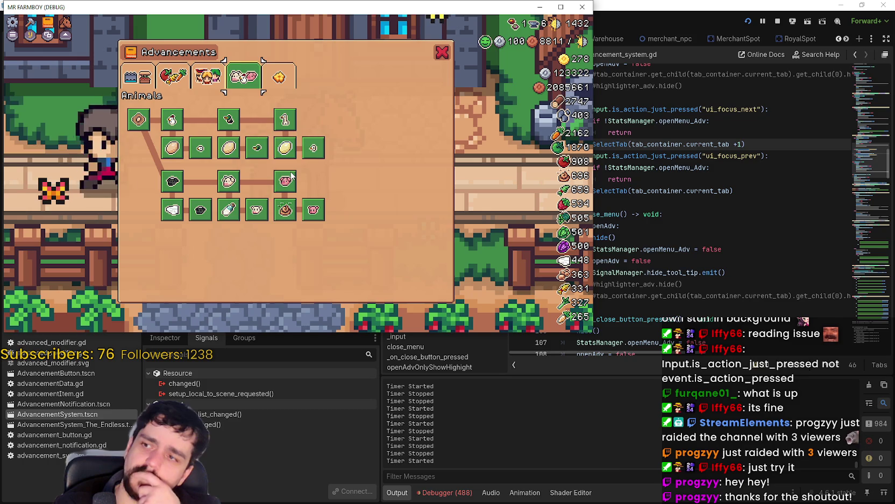
key(Left)
key(Left)
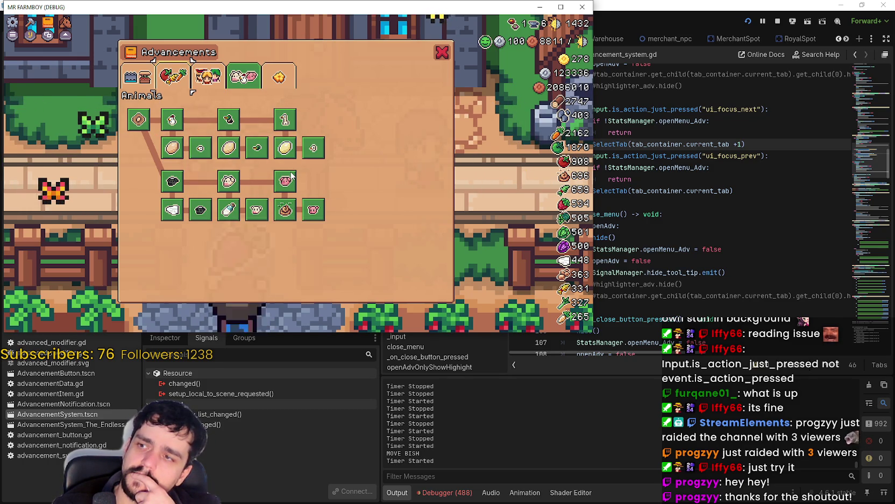
key(Right)
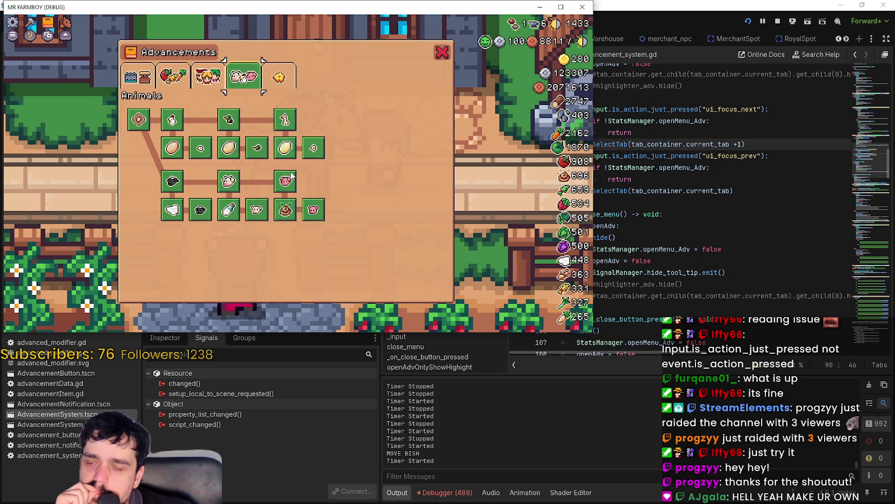
Return to advancement_system.gd and select the focus handler code on lines 87–90
mouse_move(290, 176)
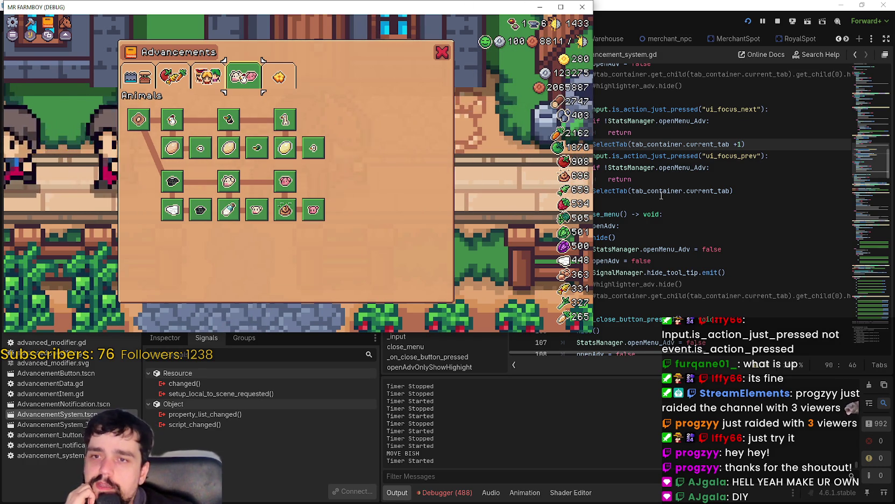
click(677, 161)
click(678, 161)
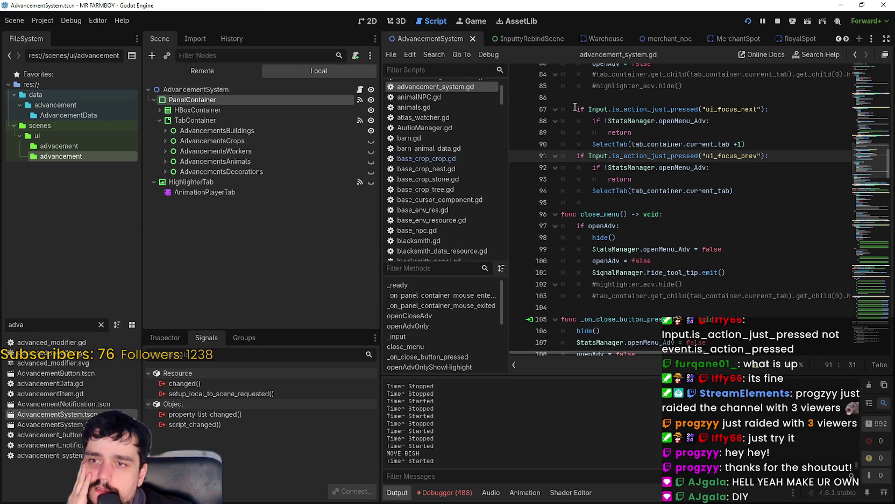
drag(574, 108, 770, 111)
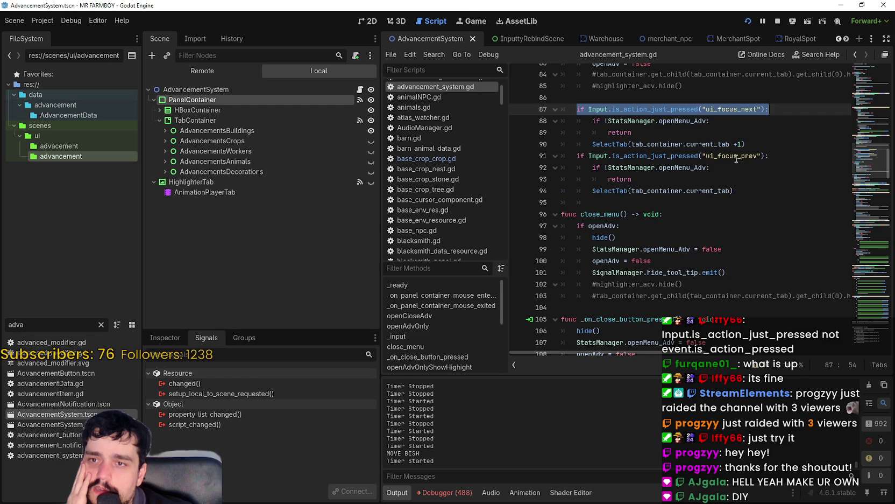
click(761, 145)
key(shift+Home)
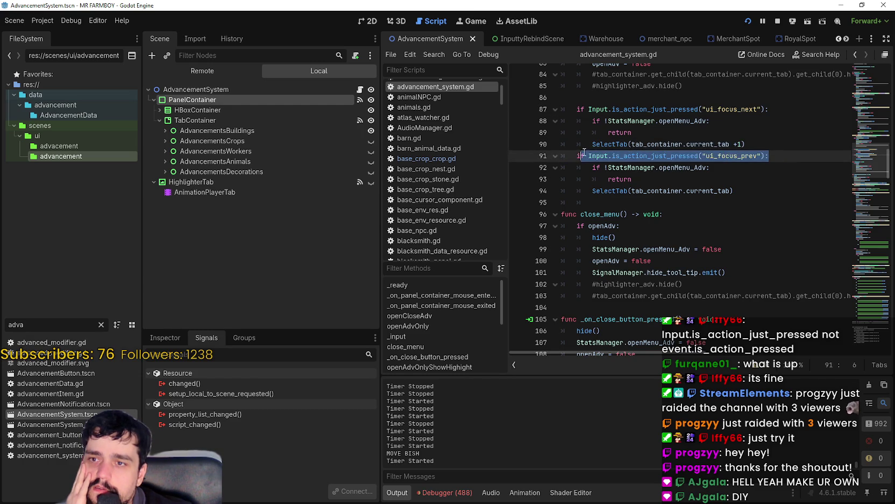